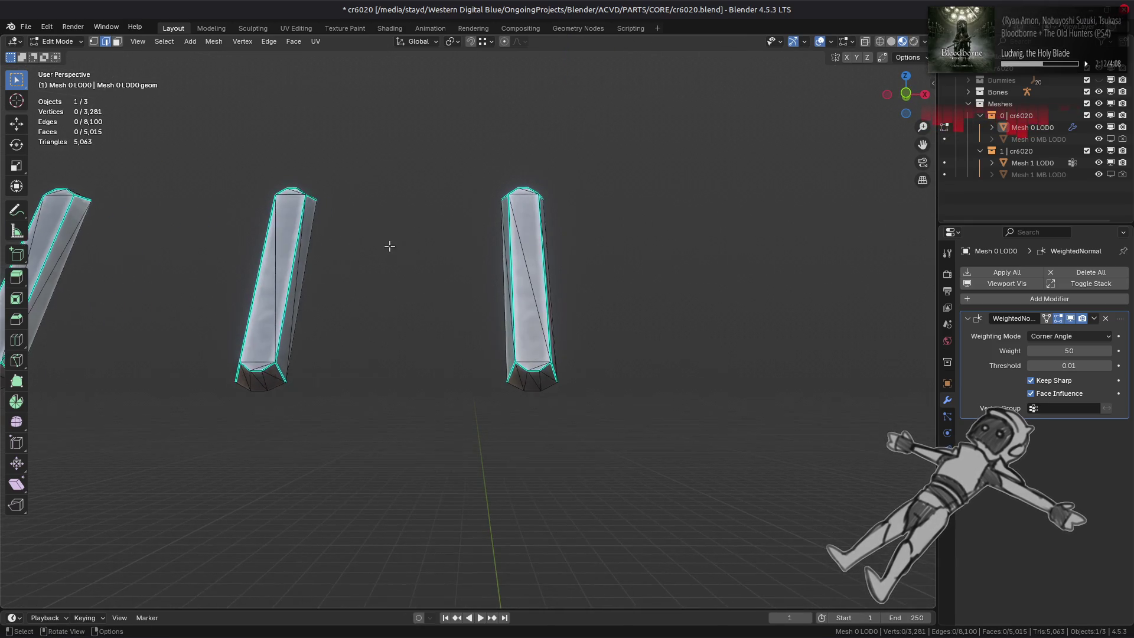
Step: Select the three thin columns with L and run Beautify Faces with a 15° max angle
scroll(291, 270, down, 3)
mouse_move(291, 271)
shift+middle_down()
mouse_move(354, 317)
mouse_move(507, 298)
mouse_move(256, 49)
shift+middle_up()
scroll(346, 322, up, 7)
key(l)
click(294, 41)
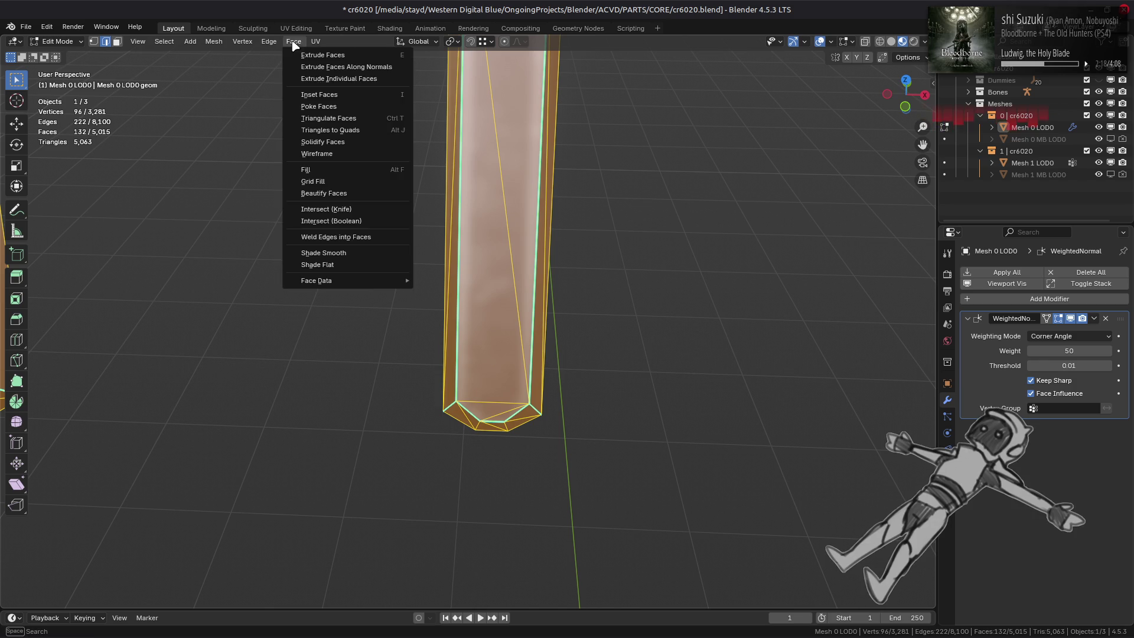
click(335, 191)
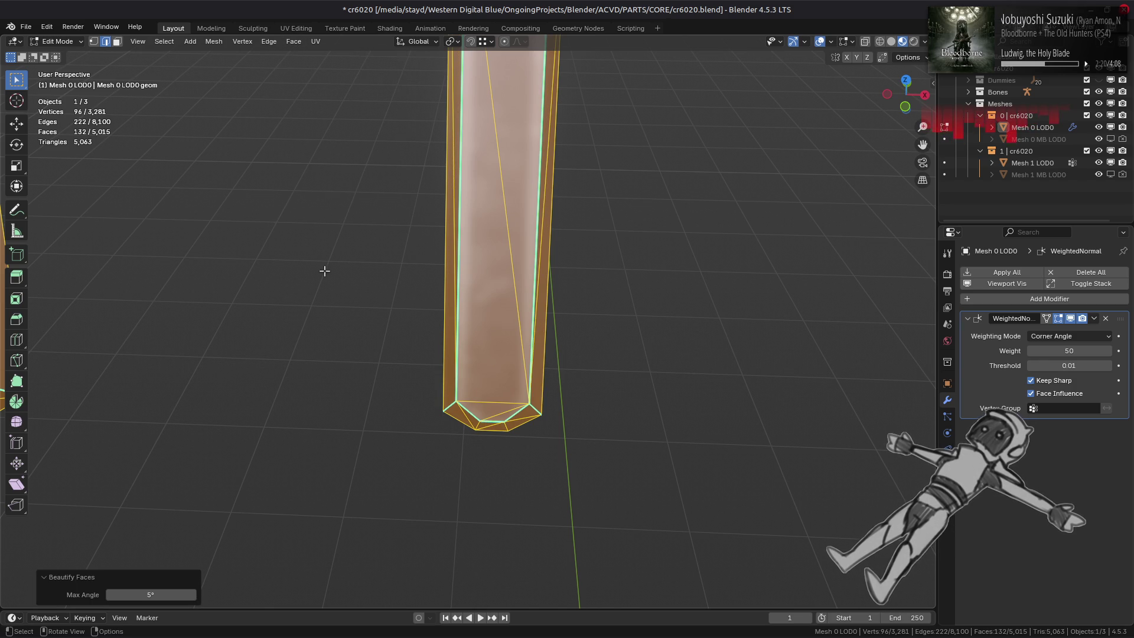
click(162, 596)
text(15)
key(Return)
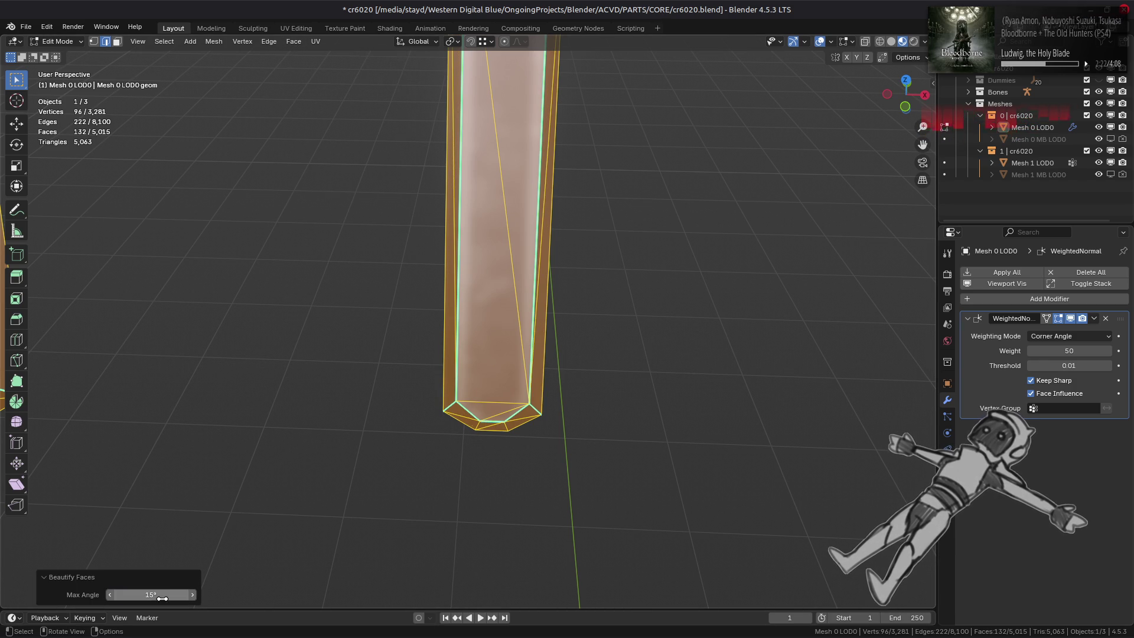
Step: Reveal the hidden mesh with Alt+H, deselect everything and return to Object Mode
scroll(296, 380, down, 5)
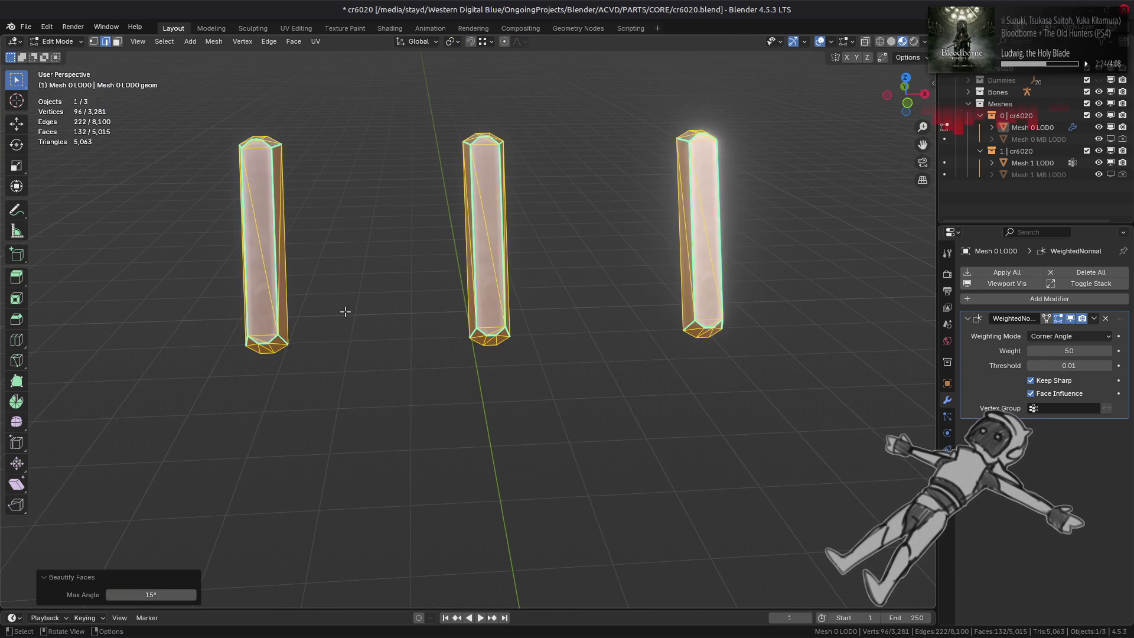
mouse_move(353, 296)
middle_down()
mouse_move(342, 324)
mouse_move(374, 329)
middle_up()
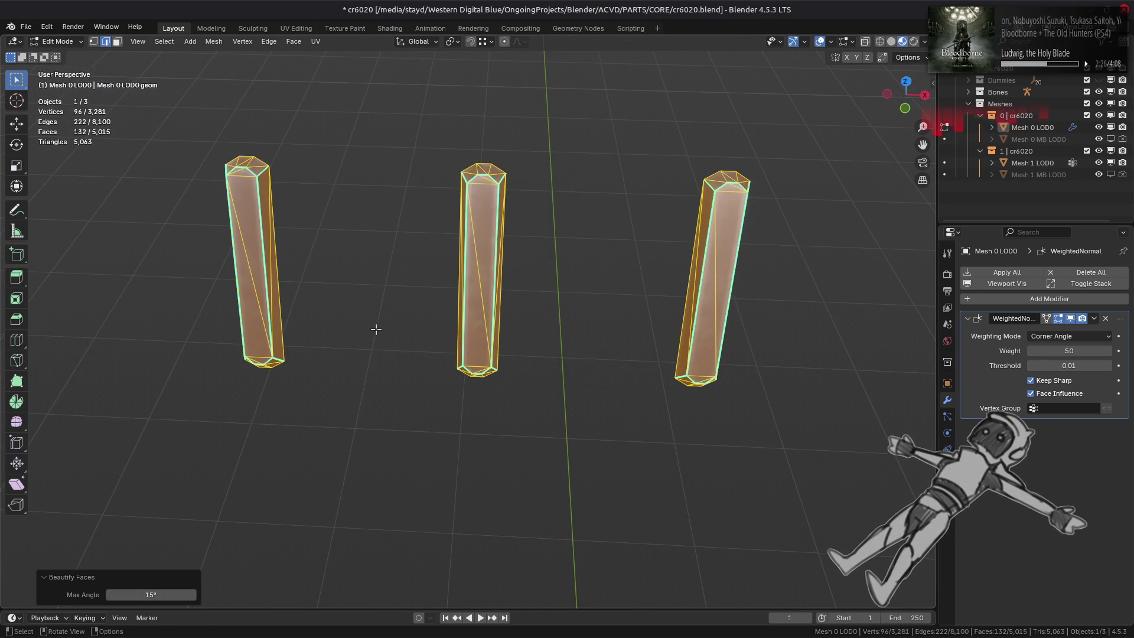
key(alt+h)
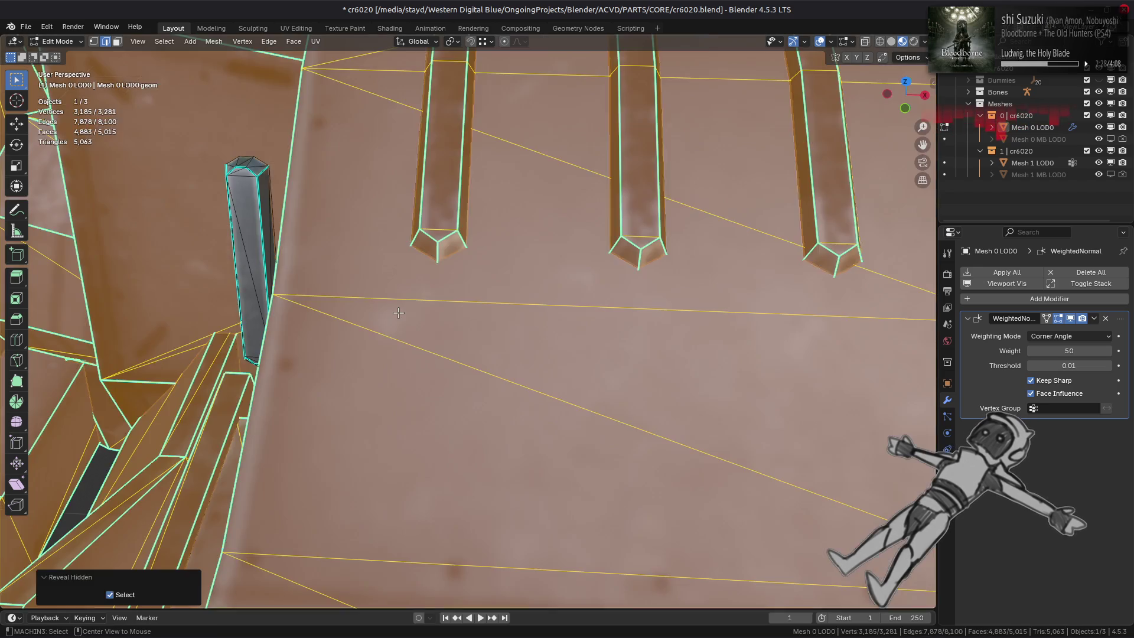
key(alt+a)
key(Tab)
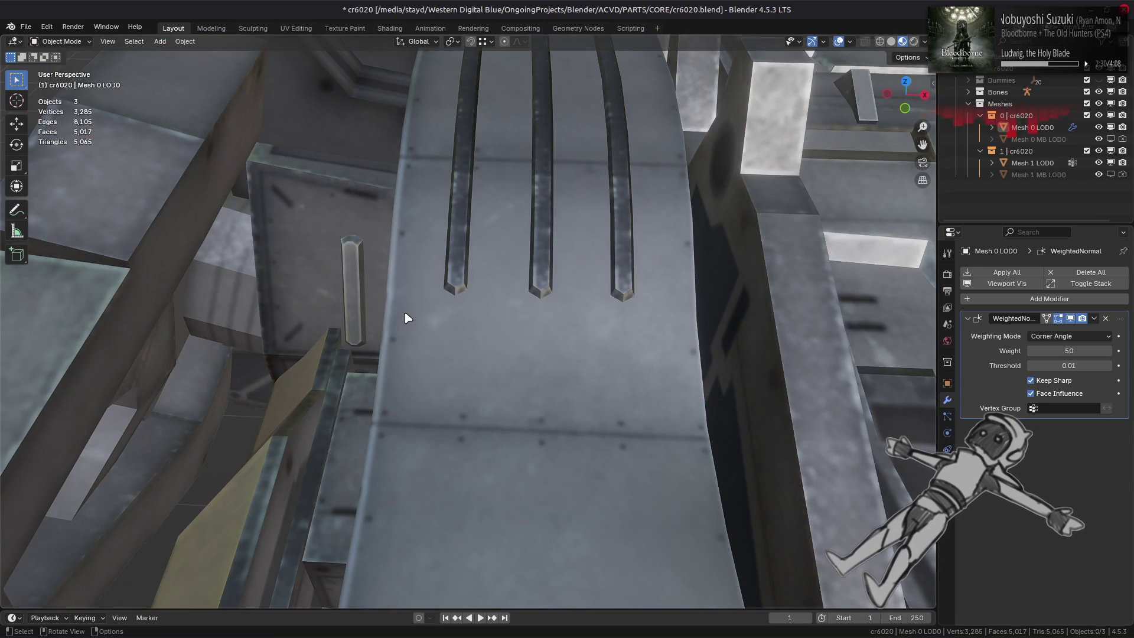
Step: Inspect the ship model from closer, briefly toggling into Edit Mode and back
scroll(407, 318, down, 5)
mouse_move(451, 329)
middle_down()
mouse_move(532, 304)
mouse_move(562, 324)
mouse_move(455, 336)
mouse_move(520, 341)
mouse_move(478, 309)
middle_up()
key(Tab)
mouse_move(512, 348)
middle_down()
mouse_move(439, 360)
mouse_move(501, 326)
mouse_move(481, 322)
middle_up()
scroll(473, 343, up, 5)
key(Tab)
key(Tab)
Step: Select the whole nose piece with Ctrl+L and isolate it on its own
click(493, 316)
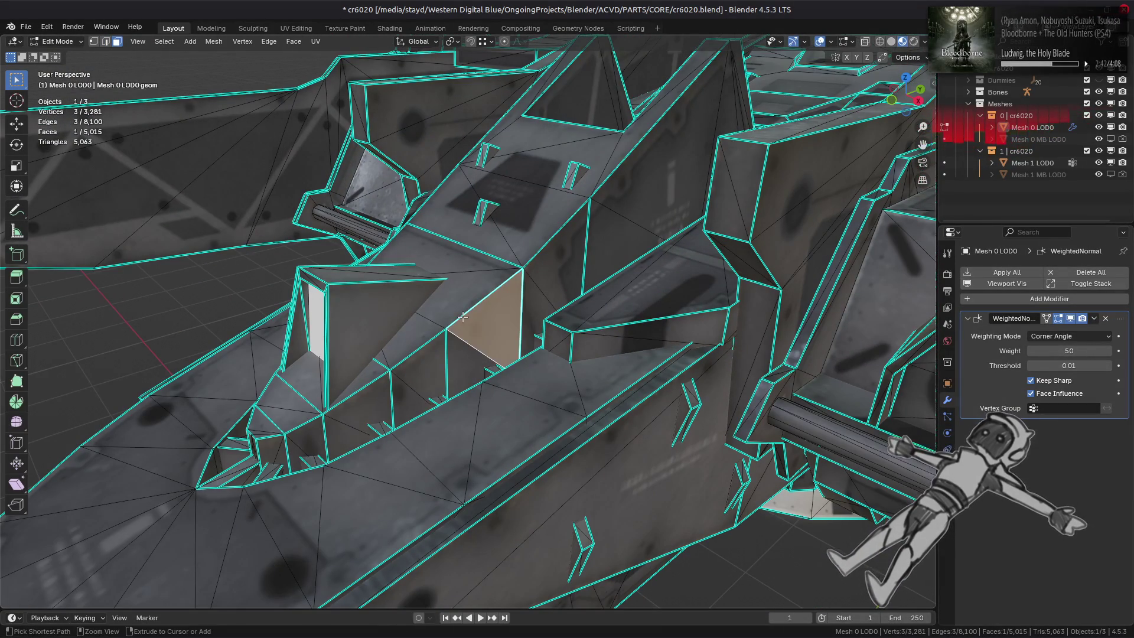
key(ctrl+l)
key(KP_Divide)
scroll(517, 262, down, 2)
key(alt+a)
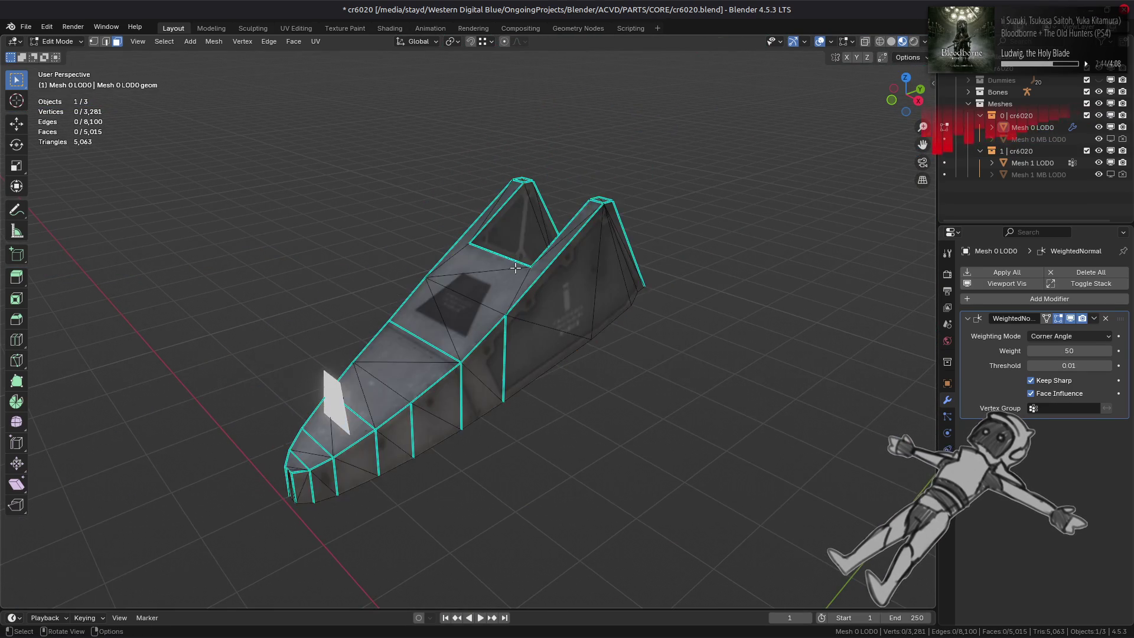
scroll(515, 268, up, 6)
scroll(515, 267, down, 3)
Step: Re-isolate the nose piece from a new angle and switch to edge selection
key(KP_Divide)
middle_drag(463, 264, 456, 322)
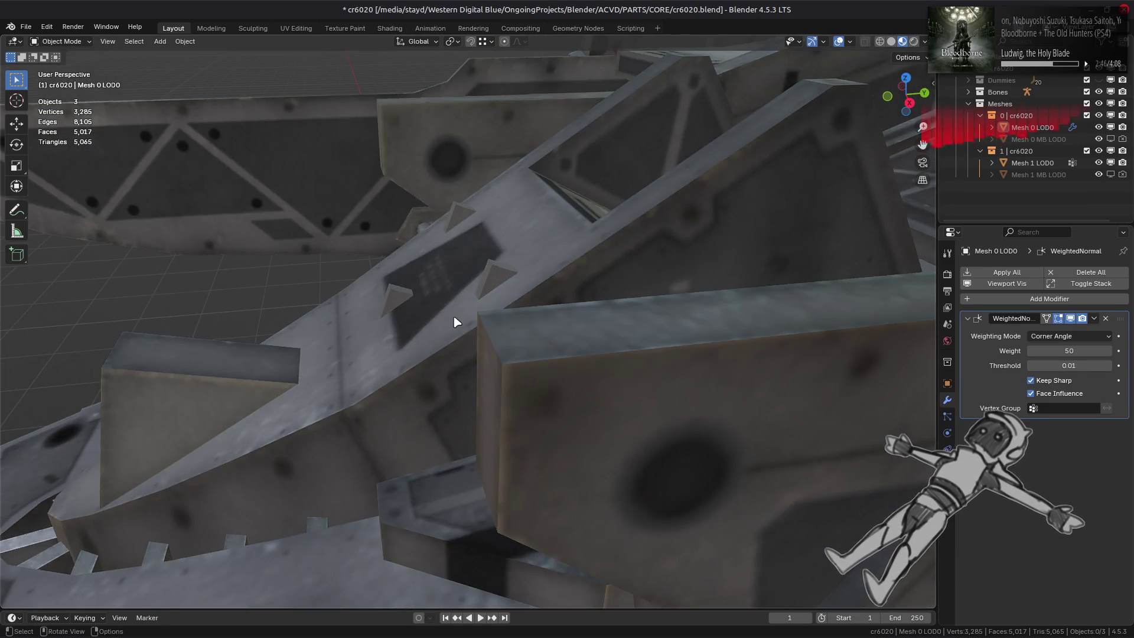
key(KP_Divide)
scroll(473, 326, down, 2)
key(2)
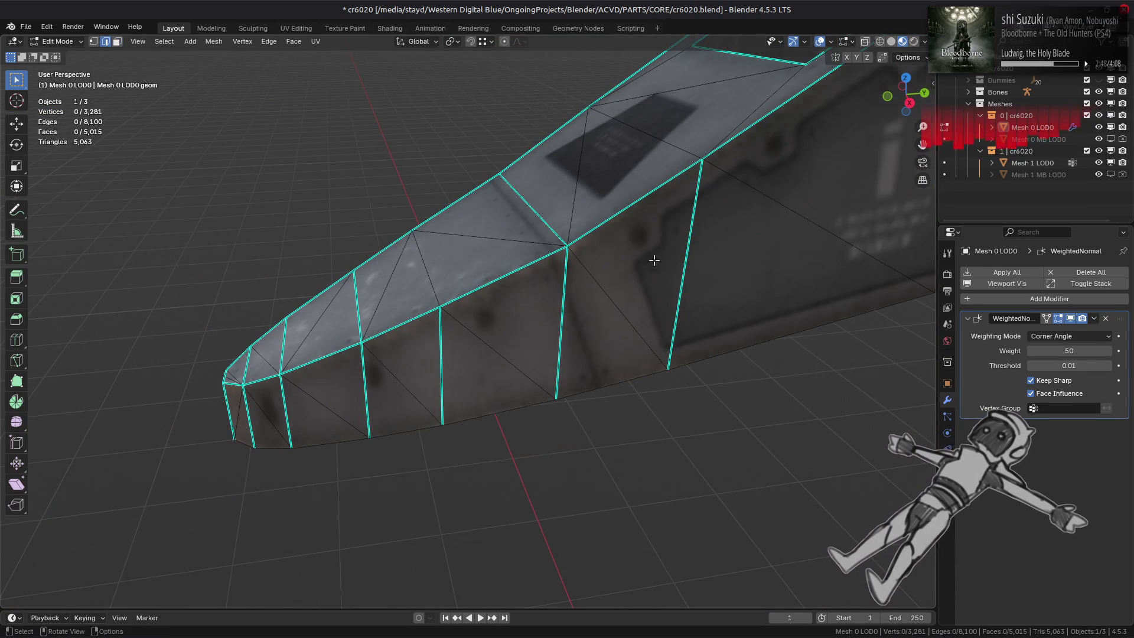
key(KP_Divide)
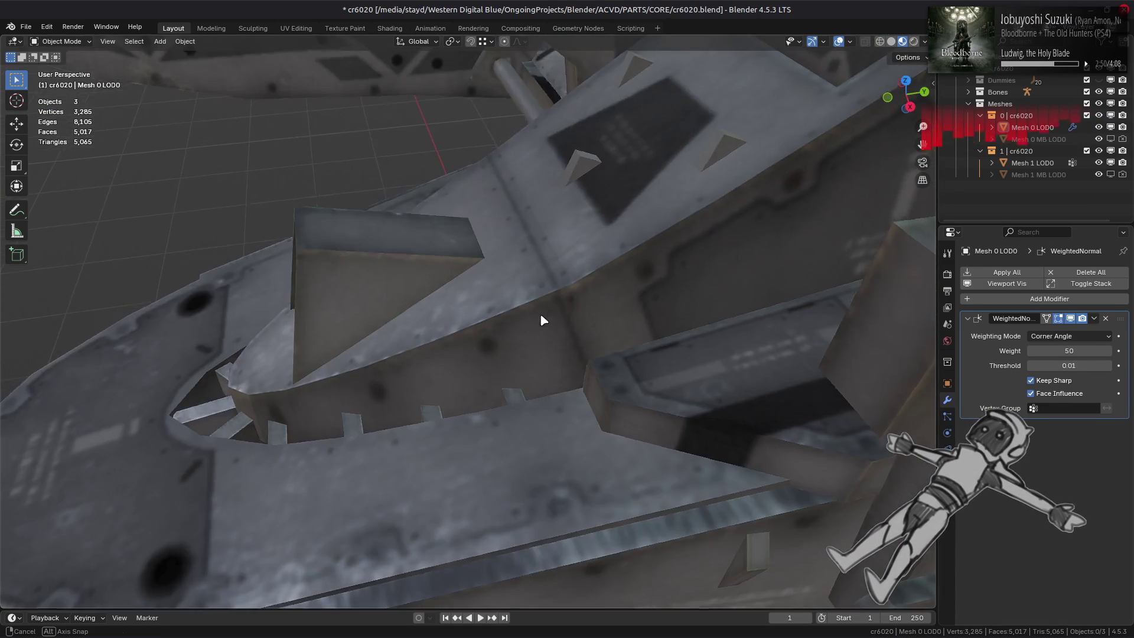
middle_drag(544, 319, 615, 287)
key(KP_Divide)
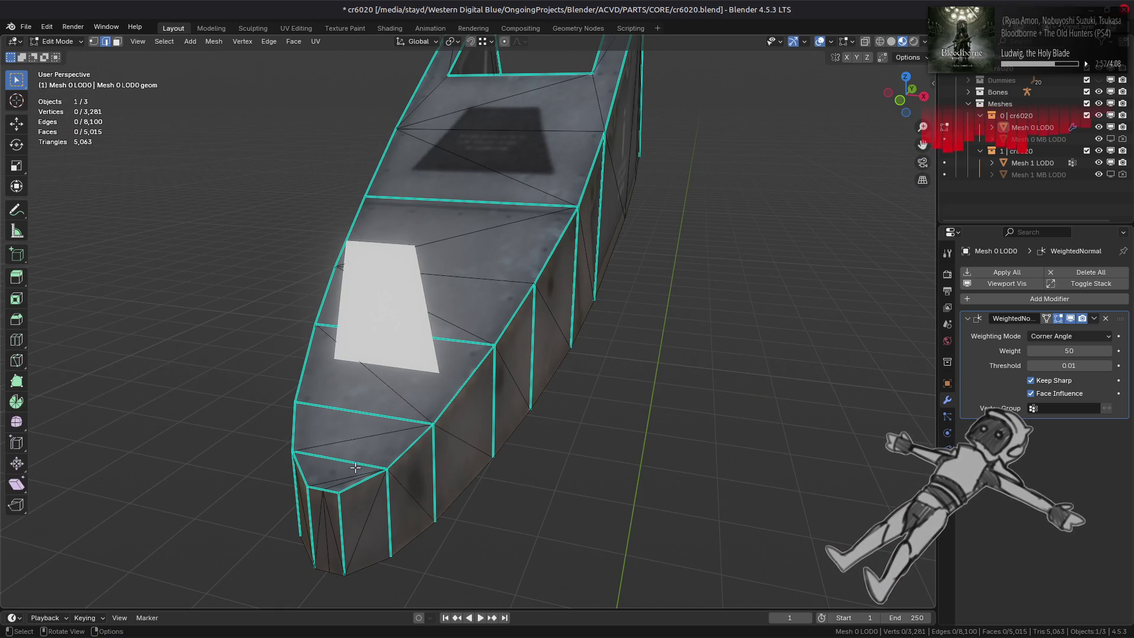
Step: Mark the two selected nose edges sharp
click(355, 468)
shift+click(451, 350)
middle_drag(451, 350, 430, 375)
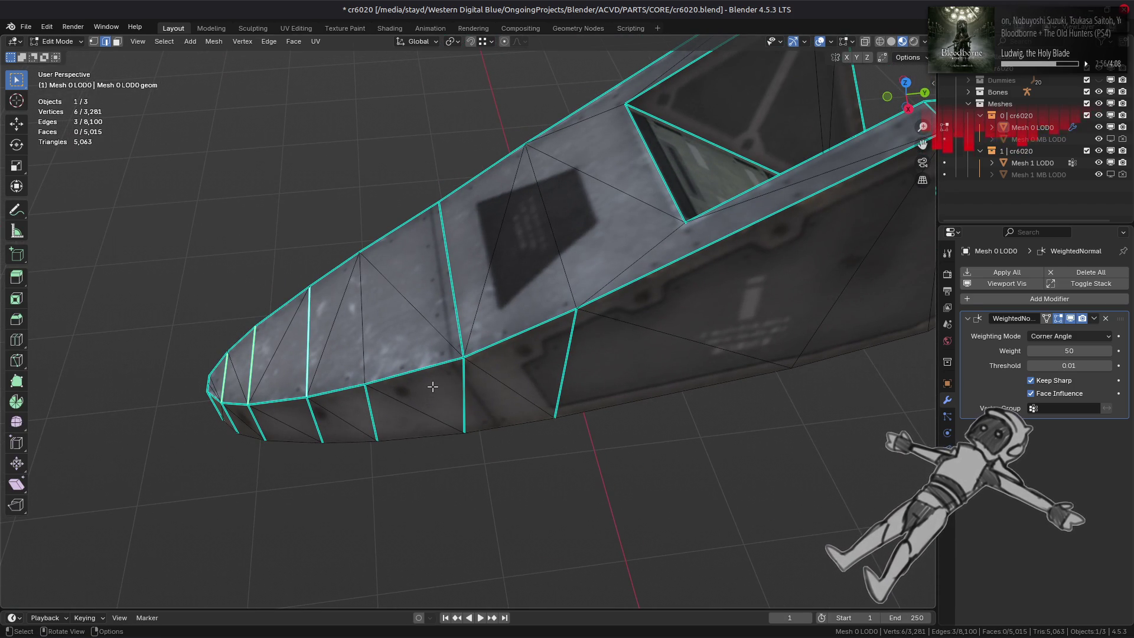
right_click(446, 387)
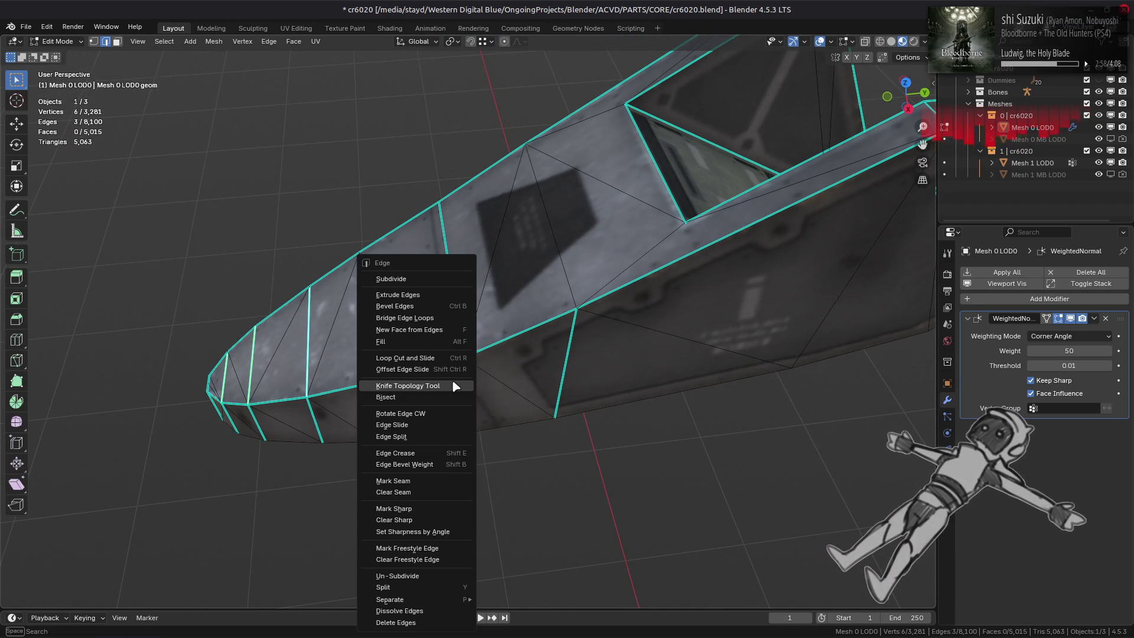
click(427, 519)
alt+middle_drag(468, 459, 469, 360)
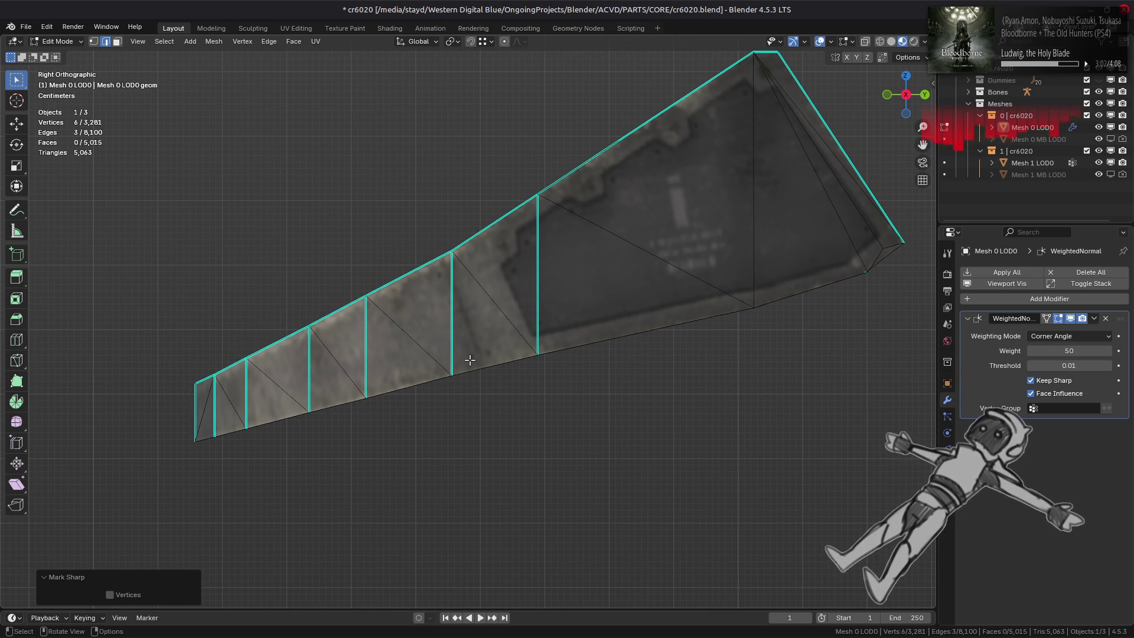
mouse_move(477, 340)
middle_down()
mouse_move(489, 372)
mouse_move(428, 300)
middle_up()
Step: Clear the sharp mark from a nose edge and the diagonal side edge, then return to Object Mode
click(490, 366)
right_click(370, 349)
key(Escape)
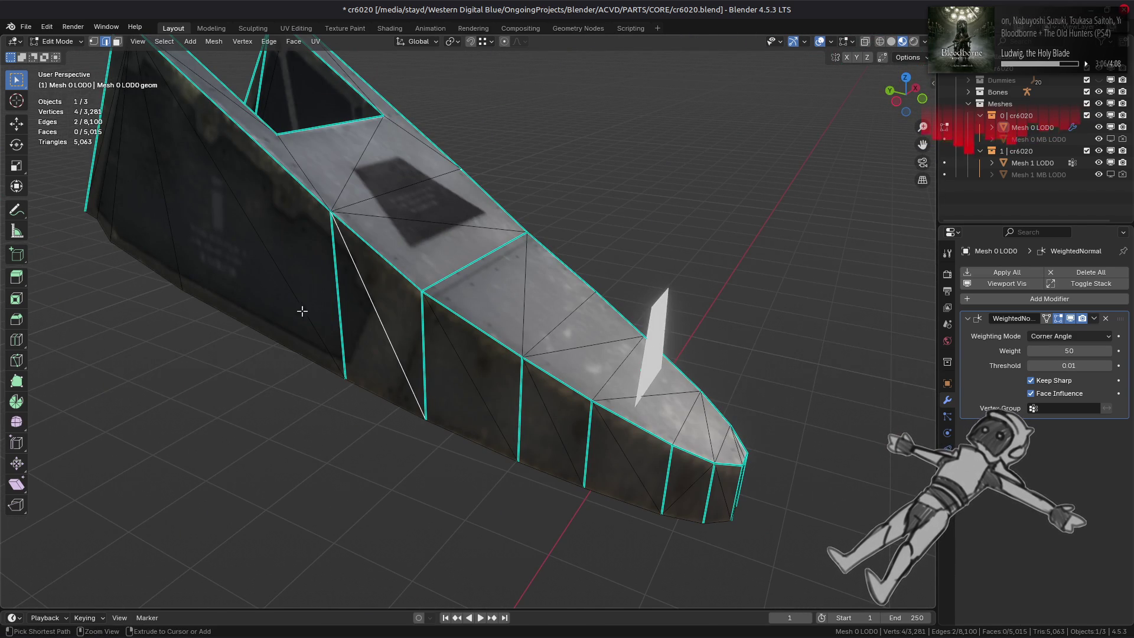
shift+click(332, 325)
right_click(470, 378)
click(458, 387)
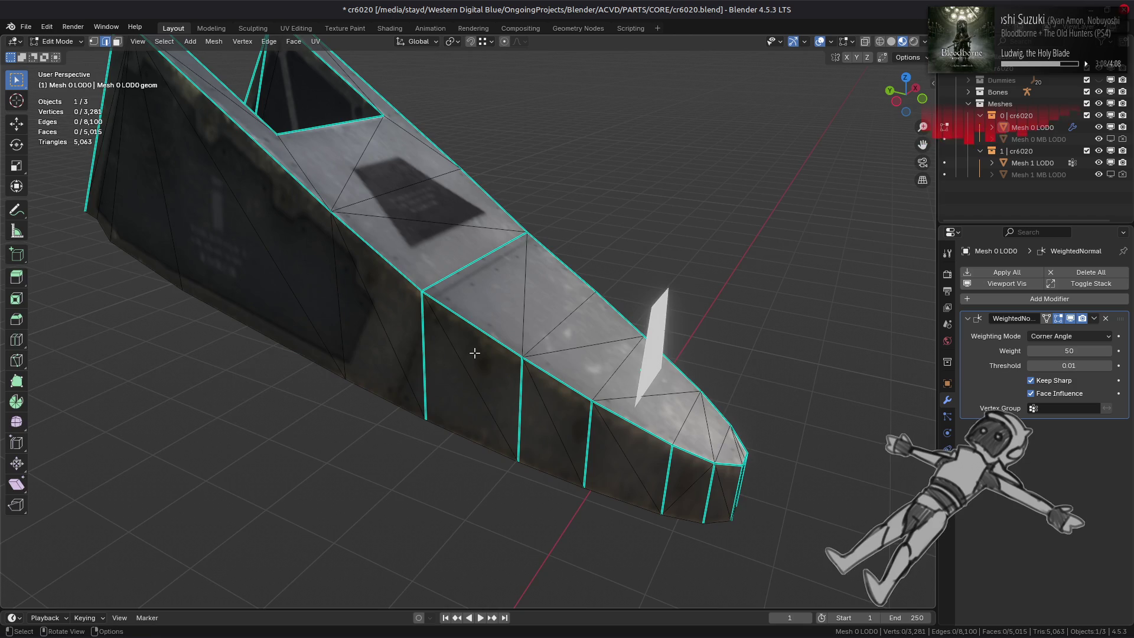
key(Tab)
mouse_move(473, 352)
middle_down()
mouse_move(523, 358)
mouse_move(425, 355)
mouse_move(423, 408)
middle_up()
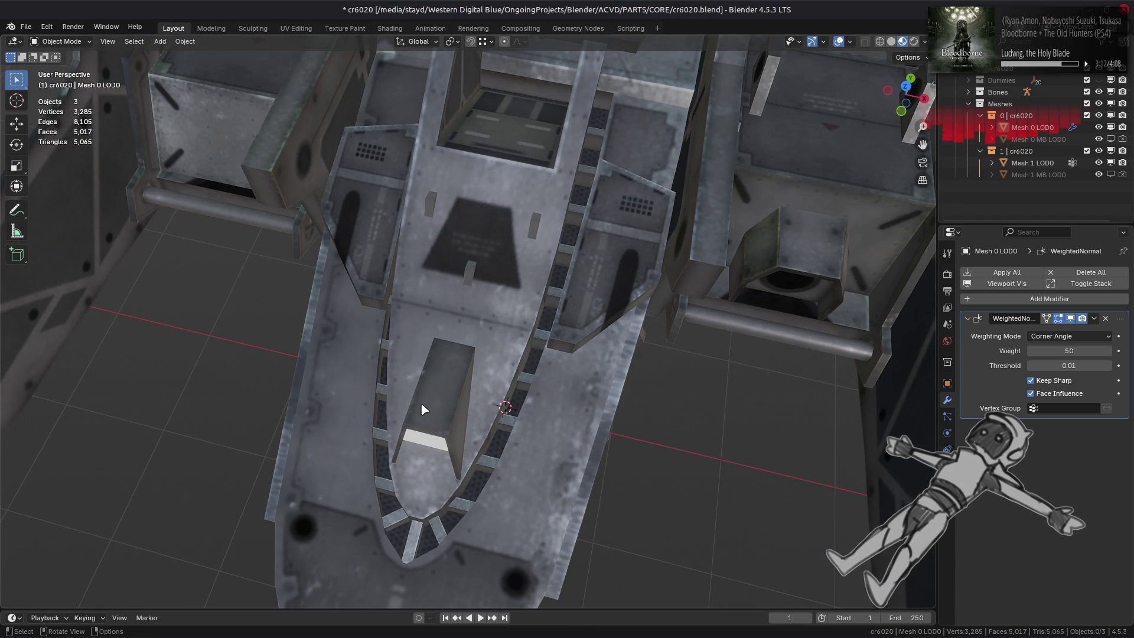
Step: Clear the sharp mark from three vertical edges on the nose piece's side
key(Tab)
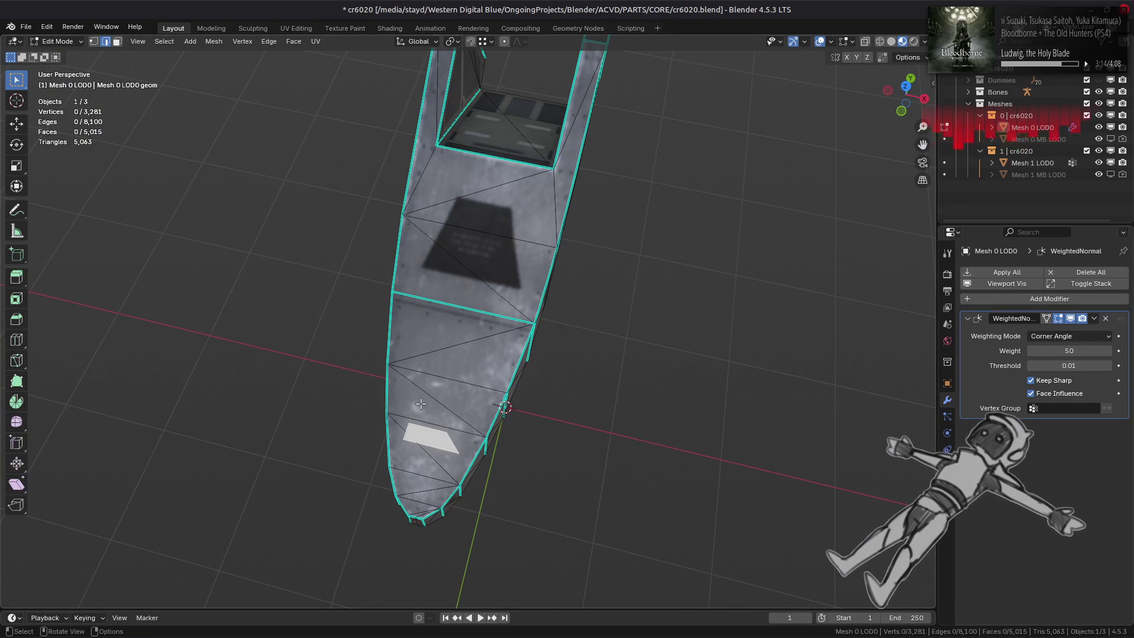
key(Tab)
key(Tab)
middle_drag(420, 403, 440, 316)
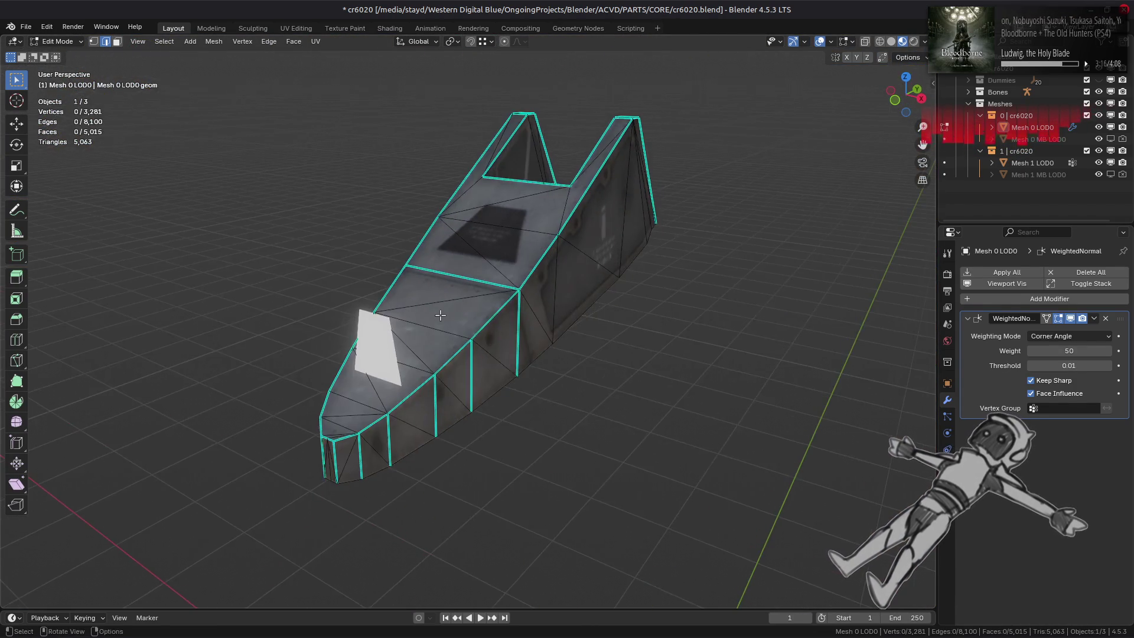
scroll(440, 315, up, 3)
shift+click(518, 329)
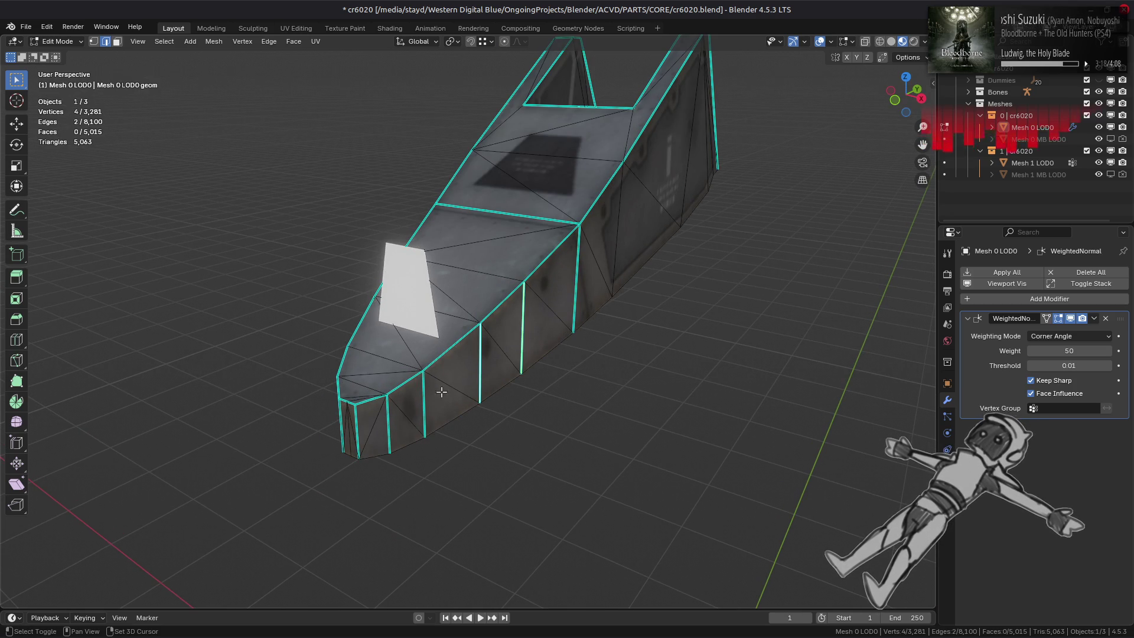
middle_drag(426, 404, 591, 390)
shift+click(445, 414)
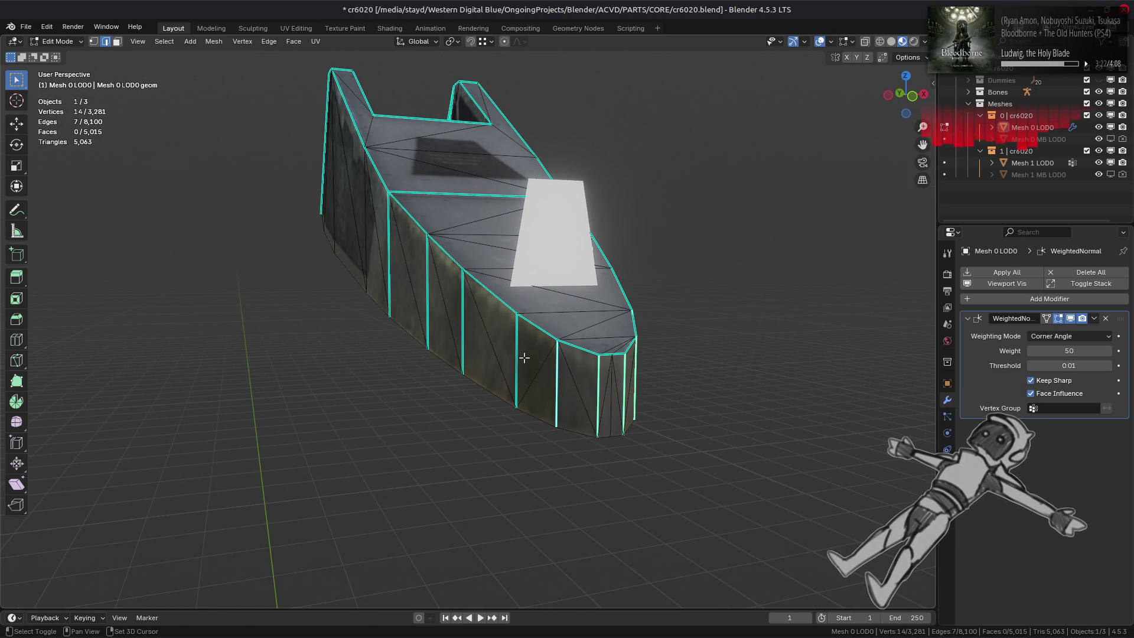
shift+click(464, 329)
right_click(438, 395)
click(438, 397)
Step: Deselect all, return to Object Mode, and toggle the nose isolation before showing the full ship
key(alt+a)
key(Tab)
mouse_move(465, 367)
middle_down()
mouse_move(413, 372)
mouse_move(477, 417)
mouse_move(526, 359)
mouse_move(559, 413)
middle_up()
key(Tab)
key(KP_Divide)
key(Tab)
key(KP_Divide)
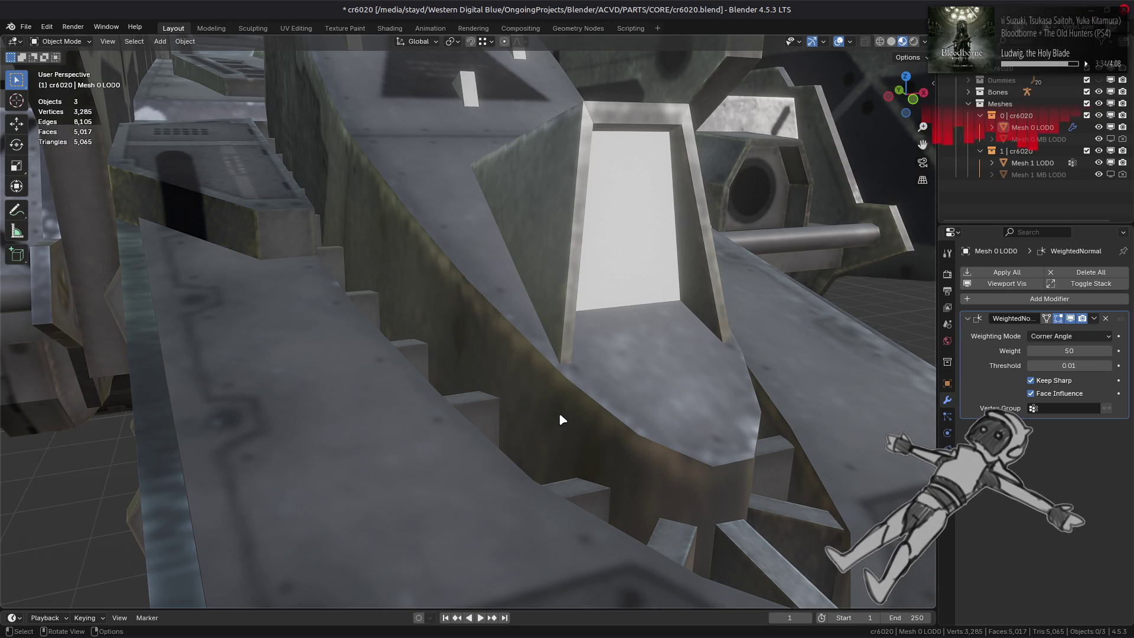
scroll(559, 413, down, 3)
Step: Reveal hidden geometry and mark the opening's three wall edges sharp
key(Tab)
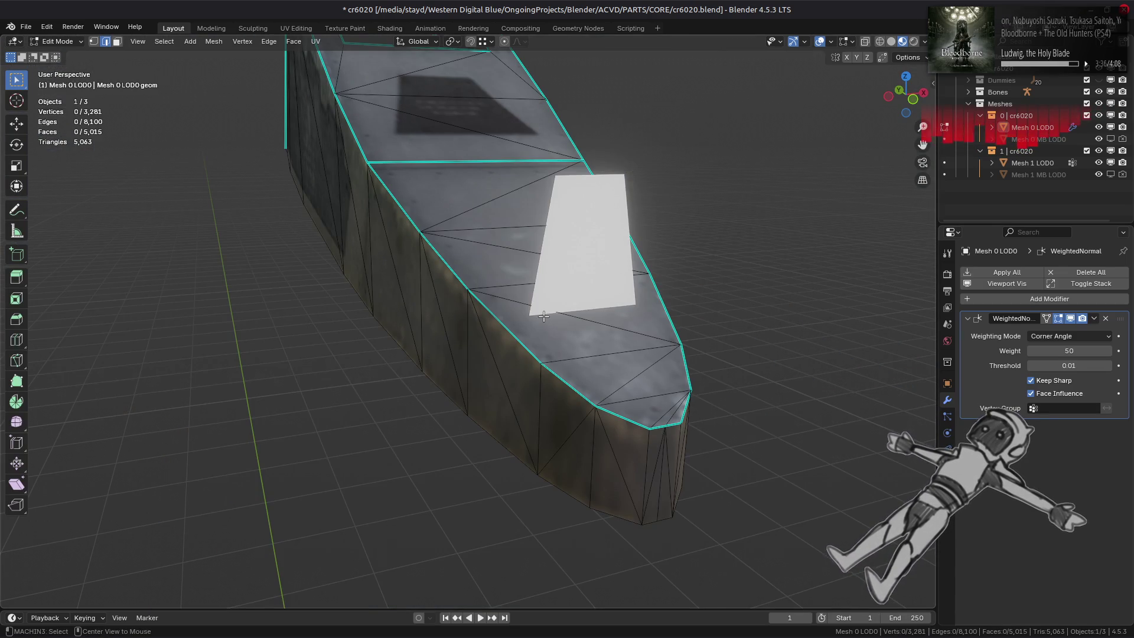
key(alt+h)
middle_drag(528, 306, 496, 317)
scroll(452, 318, up, 3)
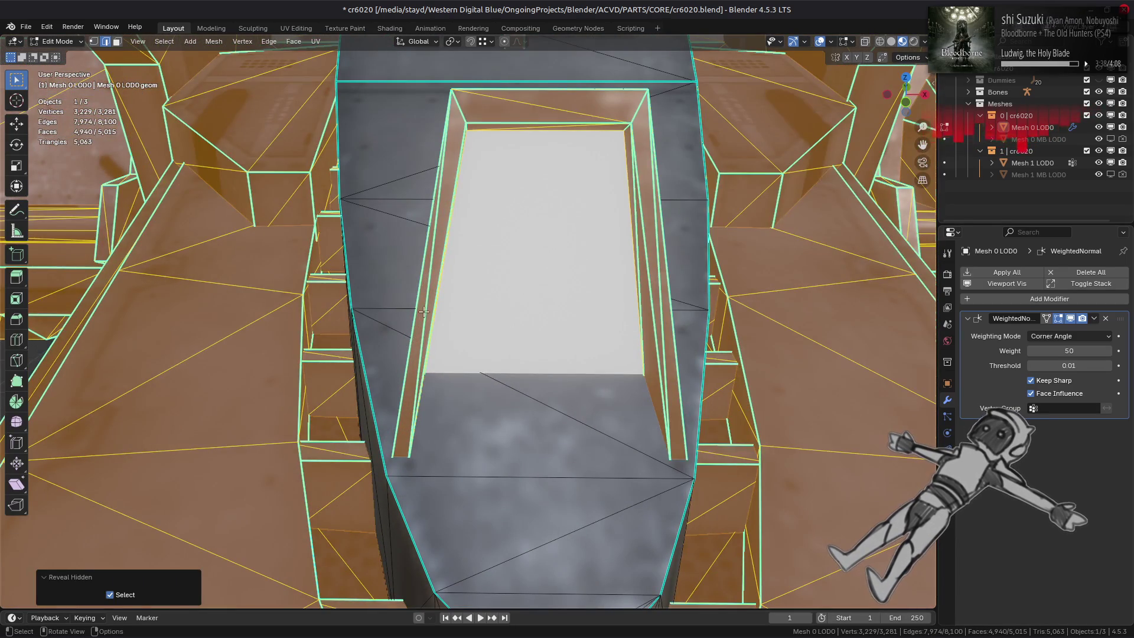
key(alt+a)
alt+click(660, 345)
mouse_move(659, 344)
middle_down()
mouse_move(705, 272)
mouse_move(468, 268)
middle_up()
alt+shift+click(711, 272)
alt+shift+click(323, 227)
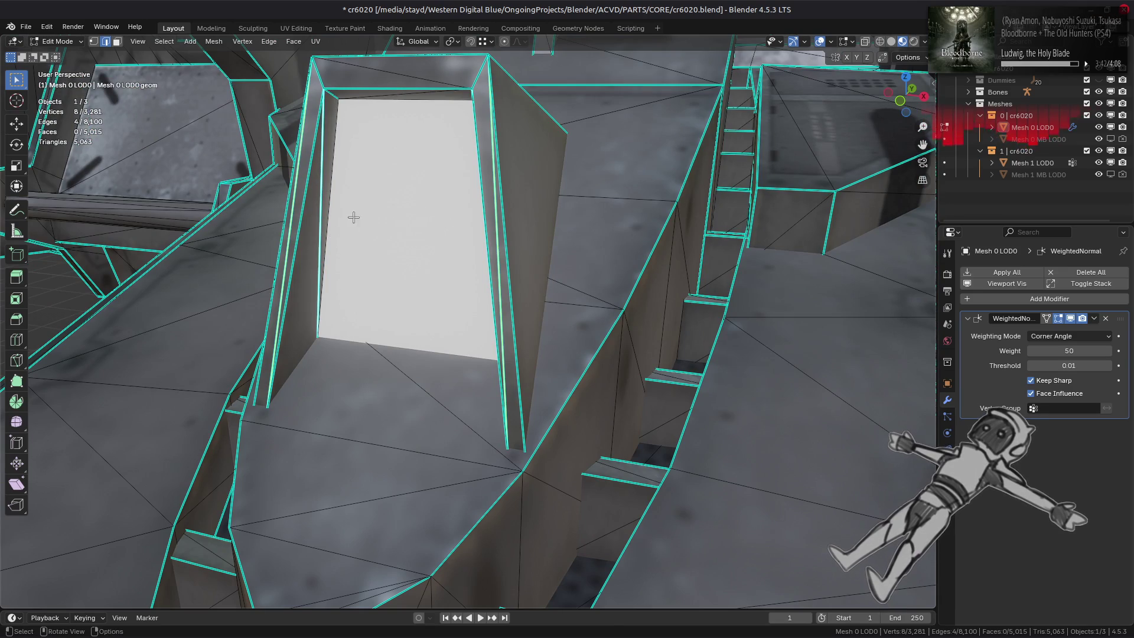
key(ctrl+e)
click(378, 287)
Step: Drop the right-wall edges from the selection and clear seams from the remaining edge
alt+shift+click(472, 83)
key(ctrl+e)
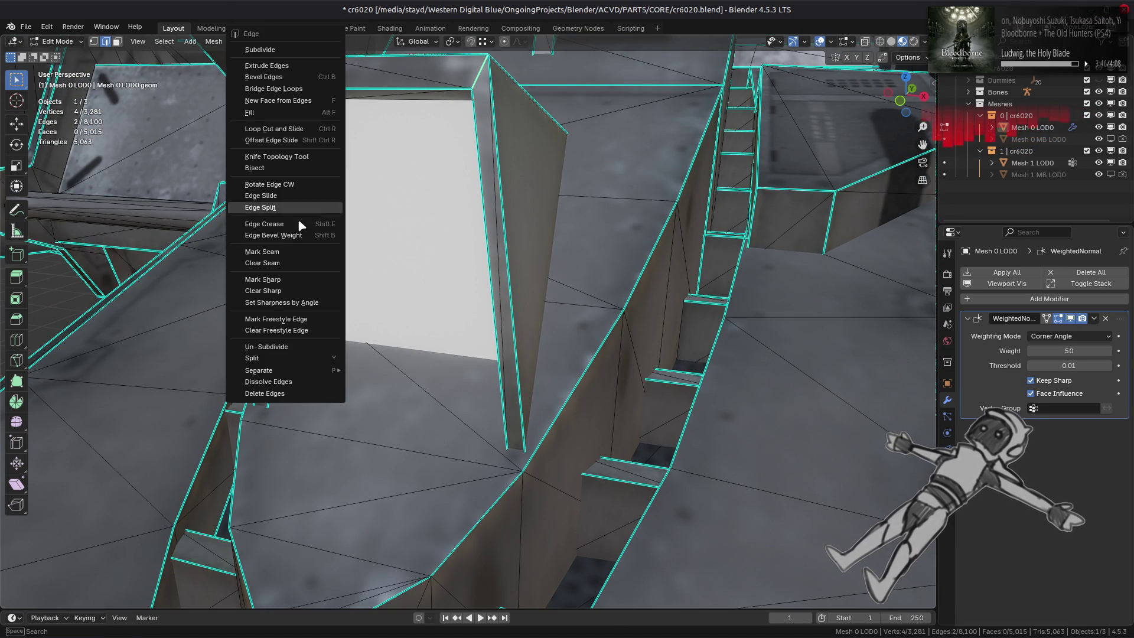
click(296, 263)
mouse_move(296, 263)
middle_down()
mouse_move(357, 250)
mouse_move(319, 245)
mouse_move(426, 226)
middle_up()
key(Tab)
scroll(355, 246, down, 3)
Step: Select the bevel triangle and left bevel strip faces atop the white face
key(Tab)
ctrl+alt+click(371, 212)
key(3)
shift+click(497, 197)
shift+click(469, 236)
scroll(551, 245, up, 3)
mouse_move(550, 241)
middle_down()
mouse_move(260, 218)
mouse_move(210, 189)
mouse_move(197, 203)
mouse_move(172, 193)
mouse_move(198, 197)
middle_up()
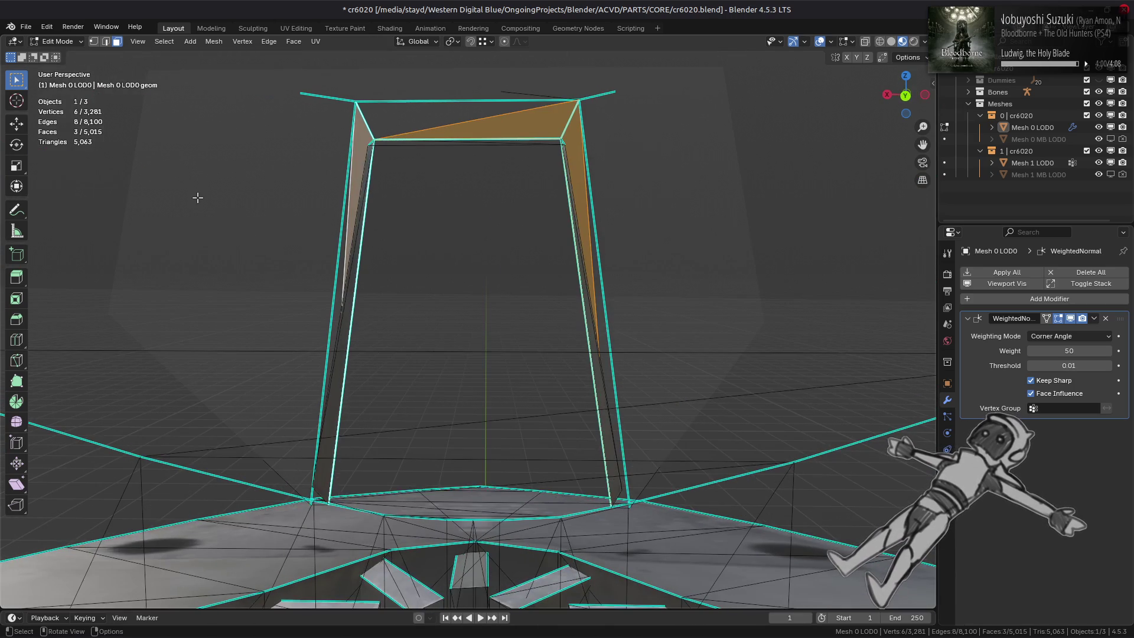
Step: Merge the opening's vertices by distance at 0.0001 m, removing none
key(1)
middle_drag(278, 240, 286, 243)
right_click(293, 288)
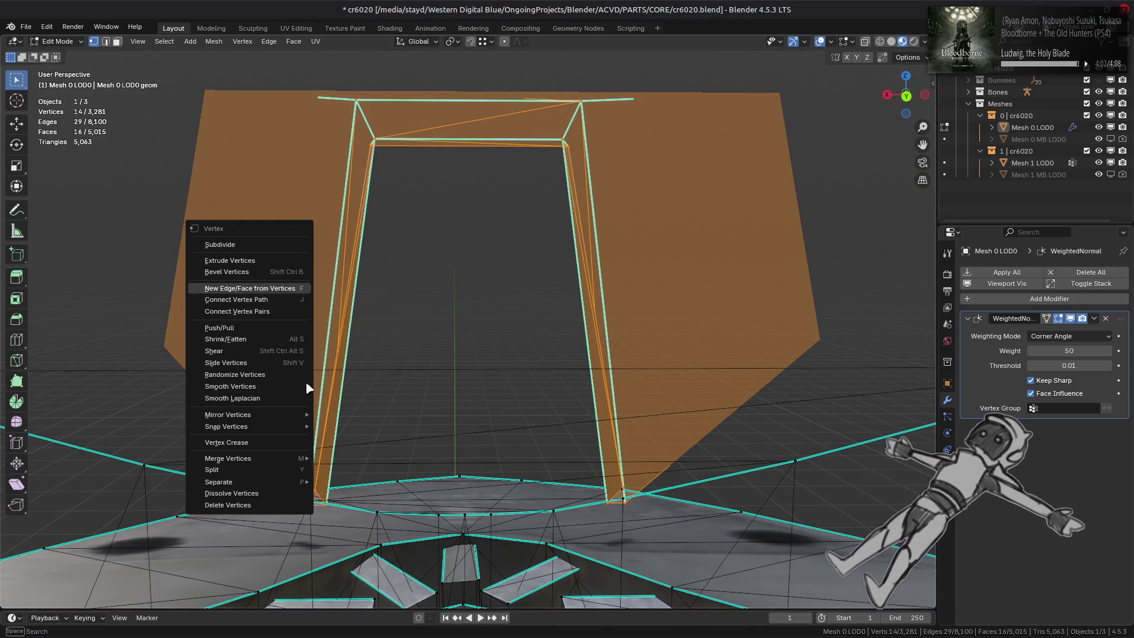
mouse_move(292, 460)
click(349, 493)
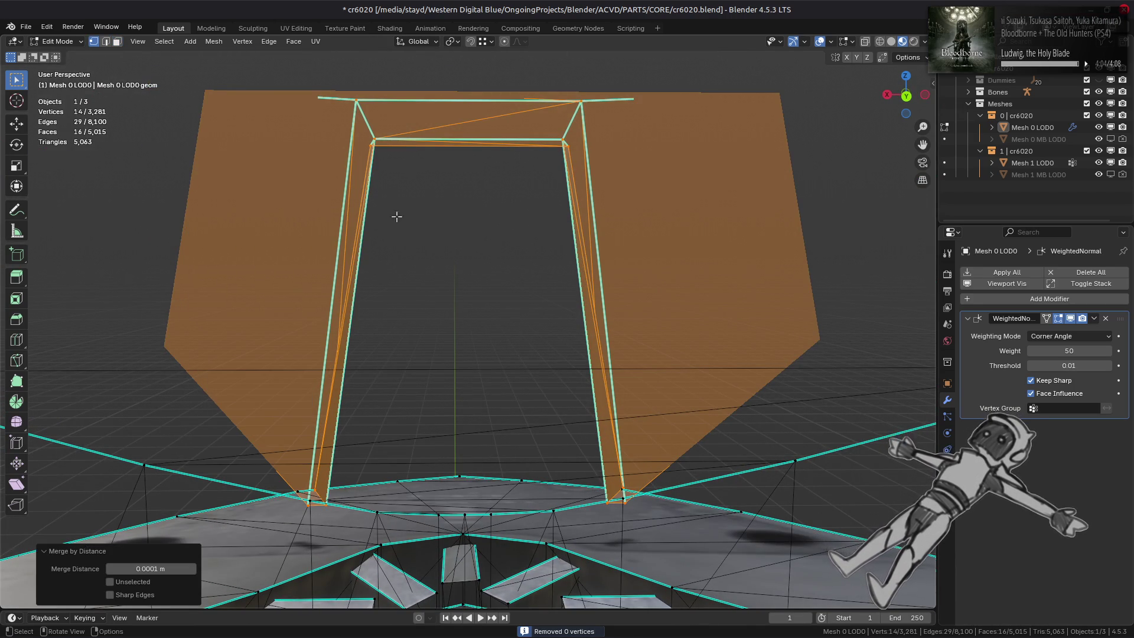
Step: Clear the sharp mark from an edge of the opening and deselect all
middle_drag(397, 216, 378, 284)
key(2)
click(378, 284)
right_click(369, 299)
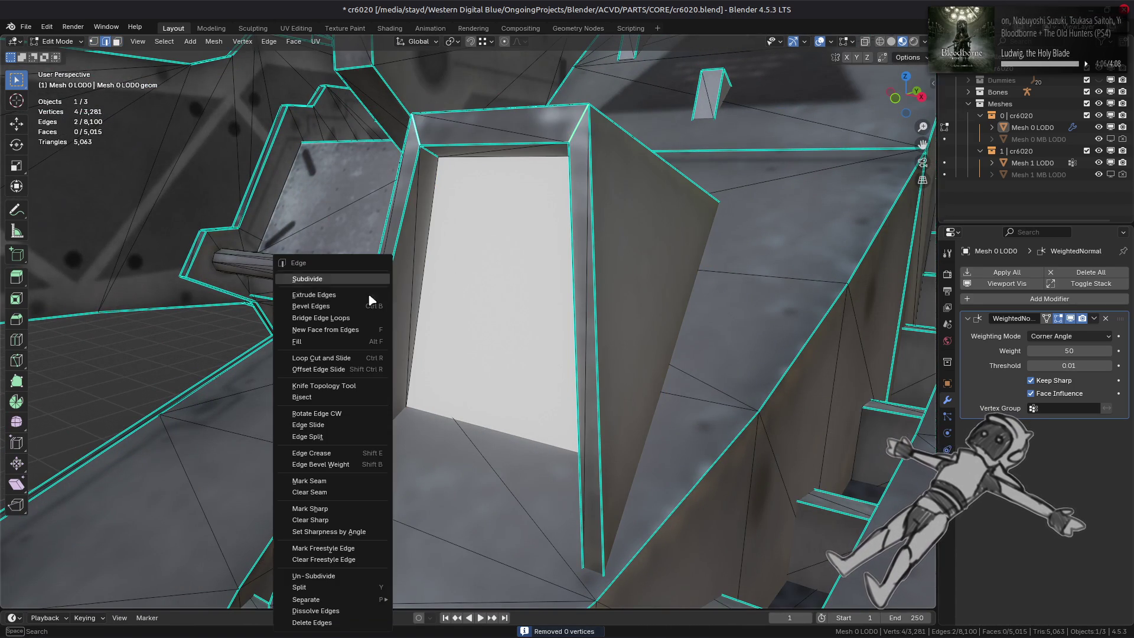
click(310, 520)
key(alt+a)
mouse_move(310, 520)
middle_down()
mouse_move(416, 233)
mouse_move(462, 231)
middle_up()
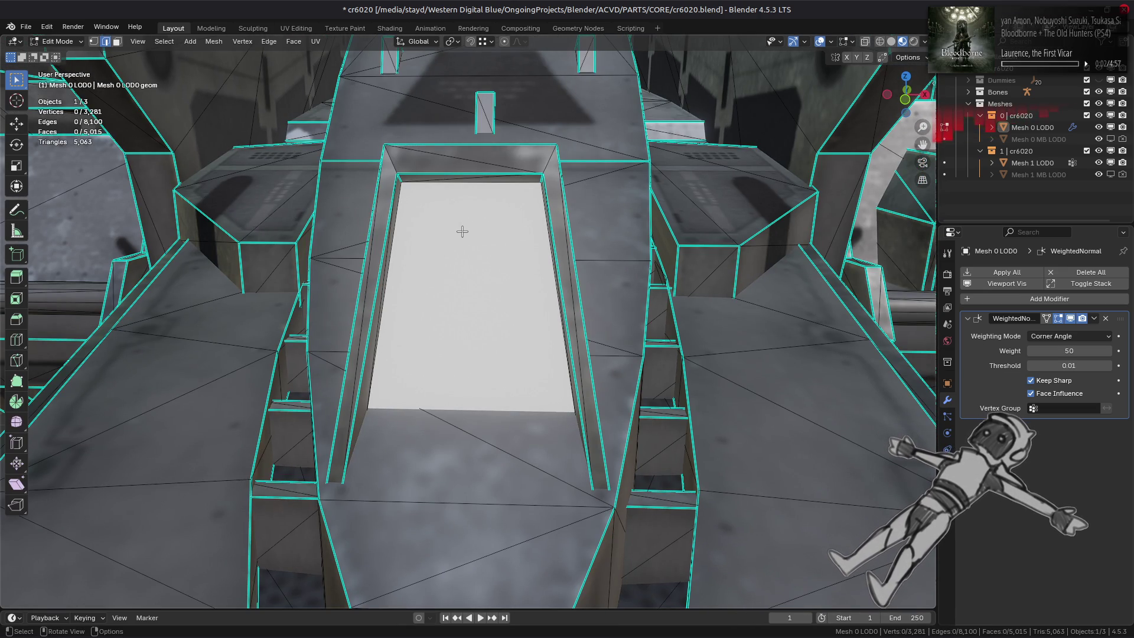
Step: Mark the angled panel's crease edge sharp
mouse_move(462, 232)
middle_down()
mouse_move(311, 268)
mouse_move(520, 356)
middle_up()
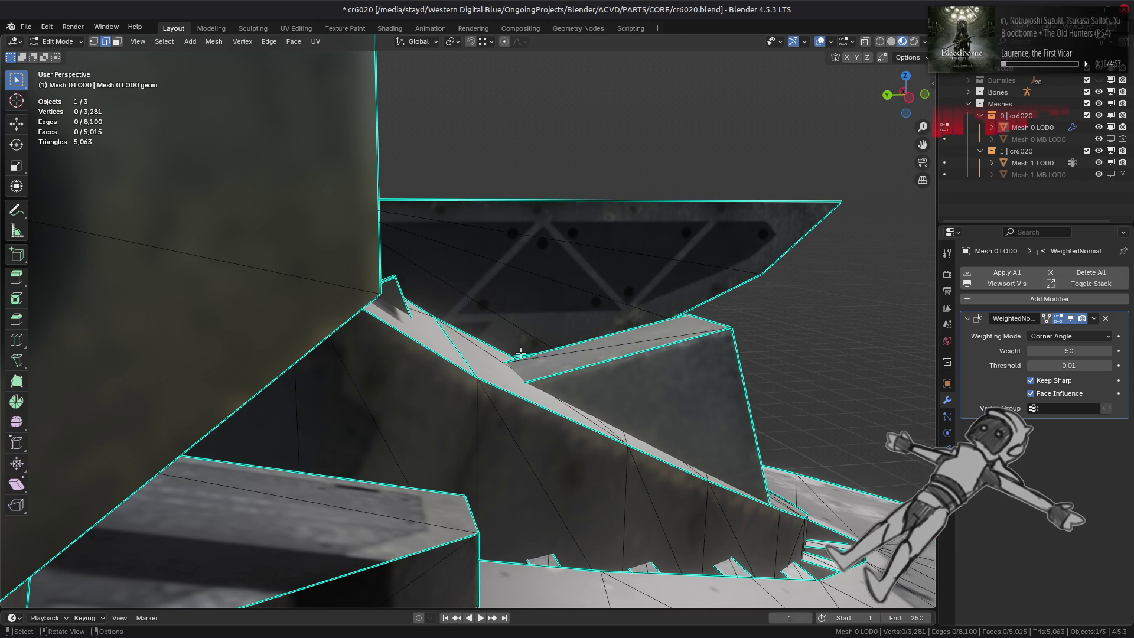
middle_drag(520, 354, 425, 355)
click(424, 354)
right_click(552, 385)
click(549, 380)
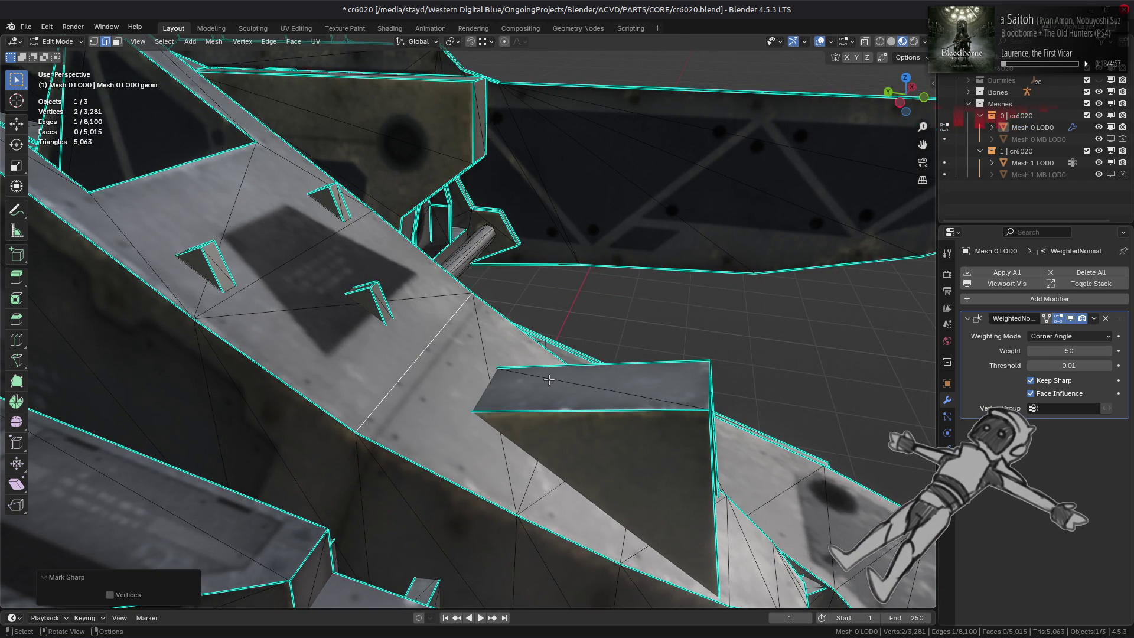
Step: After checking the whole model, mark a second crease edge sharp and deselect all
key(Tab)
scroll(555, 386, down, 3)
mouse_move(561, 385)
middle_down()
mouse_move(562, 370)
mouse_move(498, 349)
mouse_move(361, 372)
mouse_move(331, 366)
mouse_move(428, 361)
middle_up()
key(Tab)
scroll(361, 373, up, 2)
click(519, 404)
right_click(506, 406)
click(507, 405)
key(alt+a)
Step: Dissolve the stray vertex over the spiky parts, verifying with undo and redo, leaving 3,279 vertices
scroll(429, 361, up, 2)
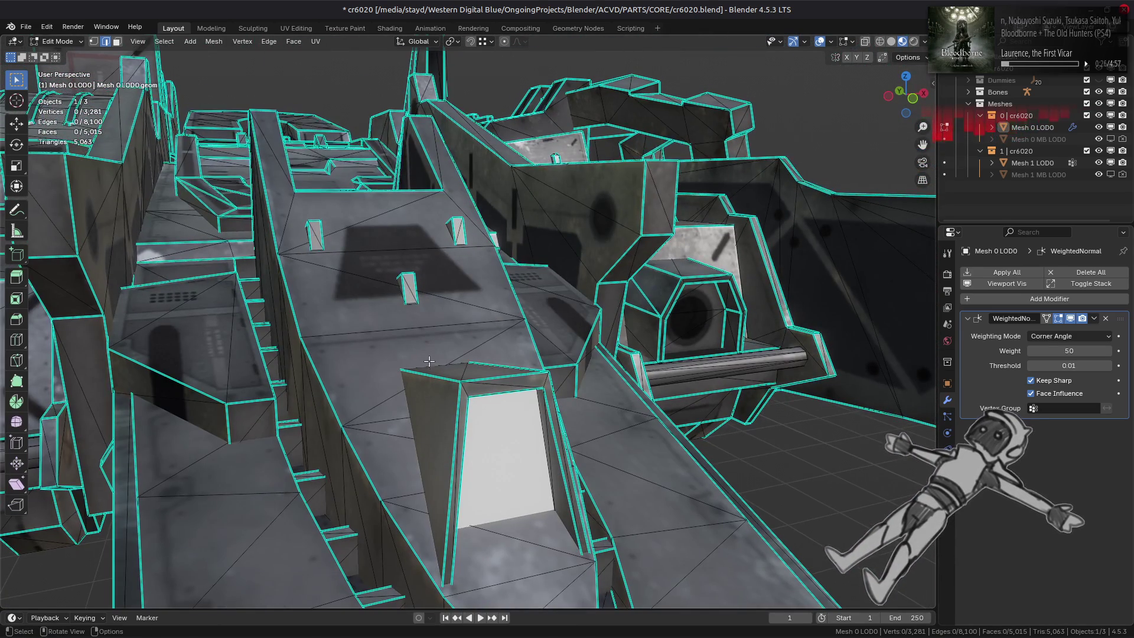
mouse_move(457, 355)
middle_down()
mouse_move(513, 336)
mouse_move(473, 246)
mouse_move(444, 300)
mouse_move(538, 322)
mouse_move(615, 375)
mouse_move(537, 345)
mouse_move(467, 339)
middle_up()
click(518, 310)
right_click(467, 338)
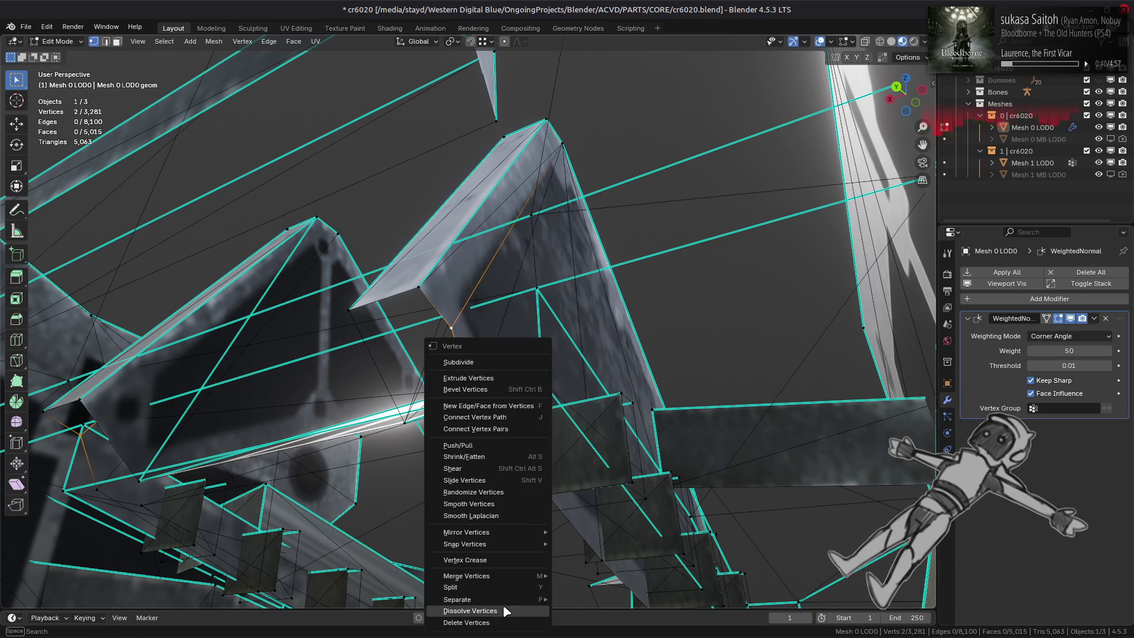
click(491, 610)
mouse_move(443, 414)
middle_down()
mouse_move(498, 371)
mouse_move(566, 373)
mouse_move(640, 410)
mouse_move(647, 449)
middle_up()
key(ctrl+z)
key(ctrl+shift+z)
key(ctrl+z)
key(ctrl+shift+z)
key(ctrl+z)
key(ctrl+shift+z)
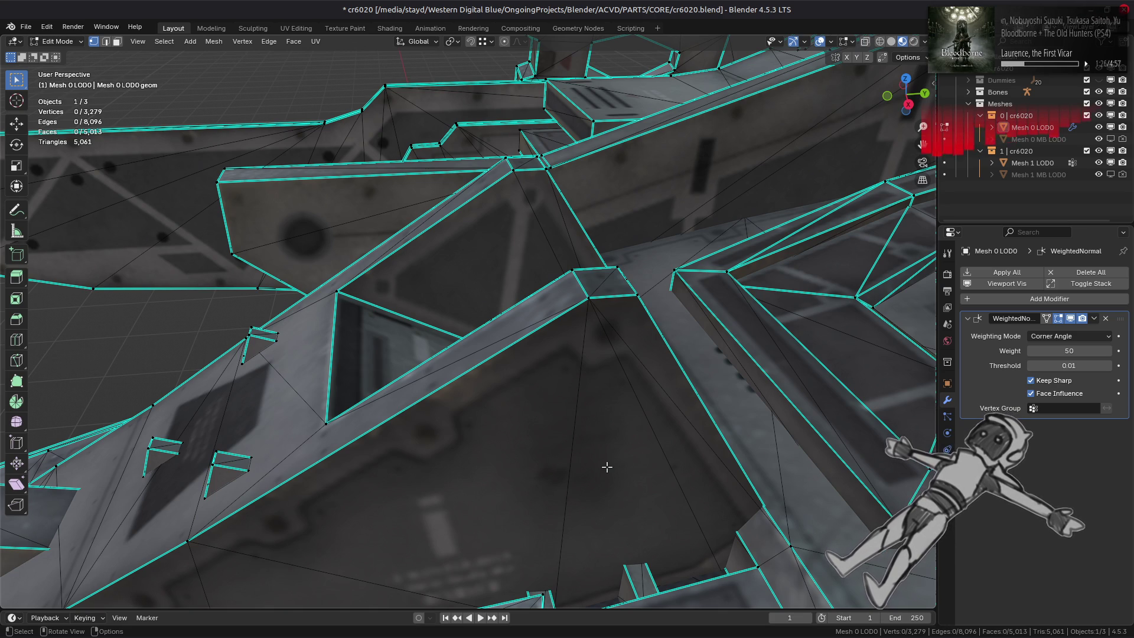
Step: Select the whole U-shaped piece and hide everything else to isolate it
scroll(606, 466, down, 3)
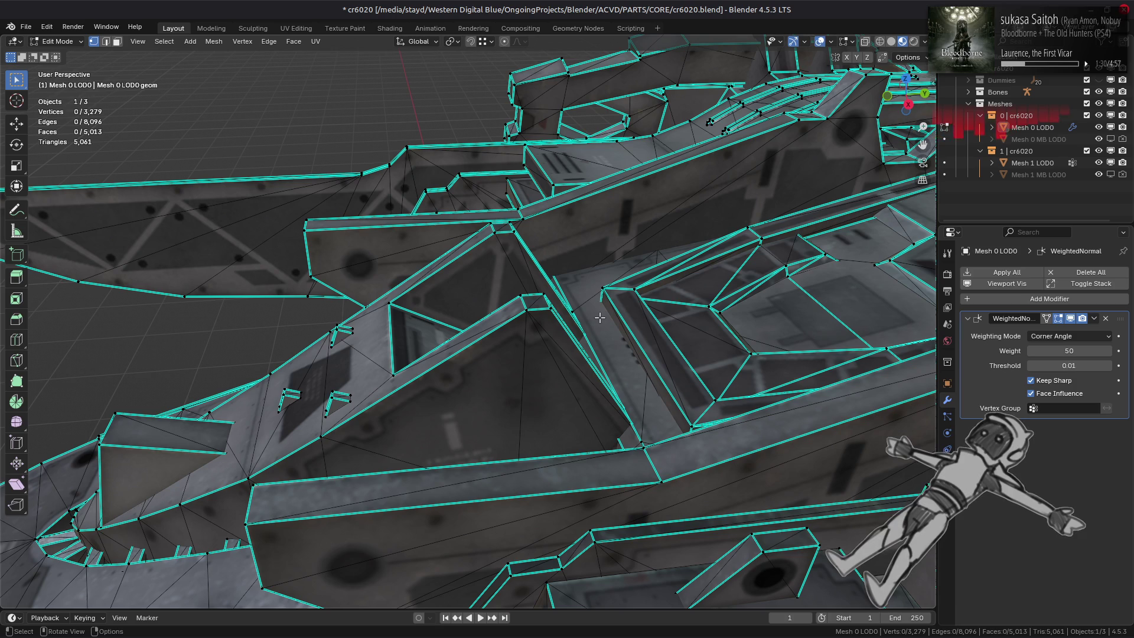
scroll(600, 317, down, 5)
scroll(474, 256, up, 6)
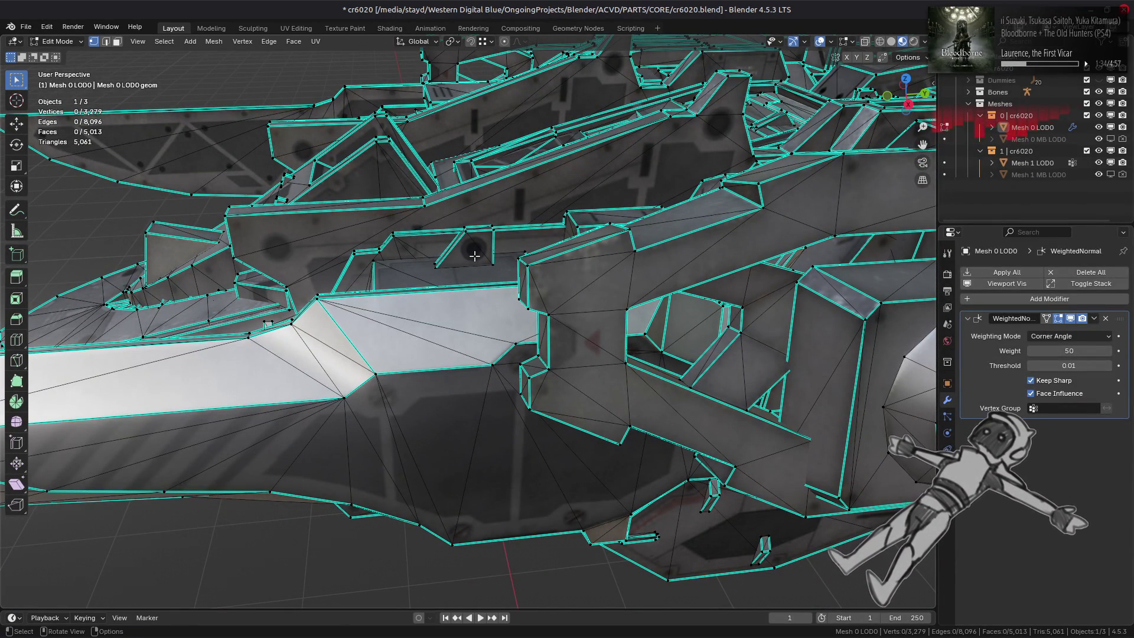
middle_drag(480, 272, 546, 362)
scroll(545, 363, up, 2)
scroll(521, 304, down, 1)
key(3)
click(402, 301)
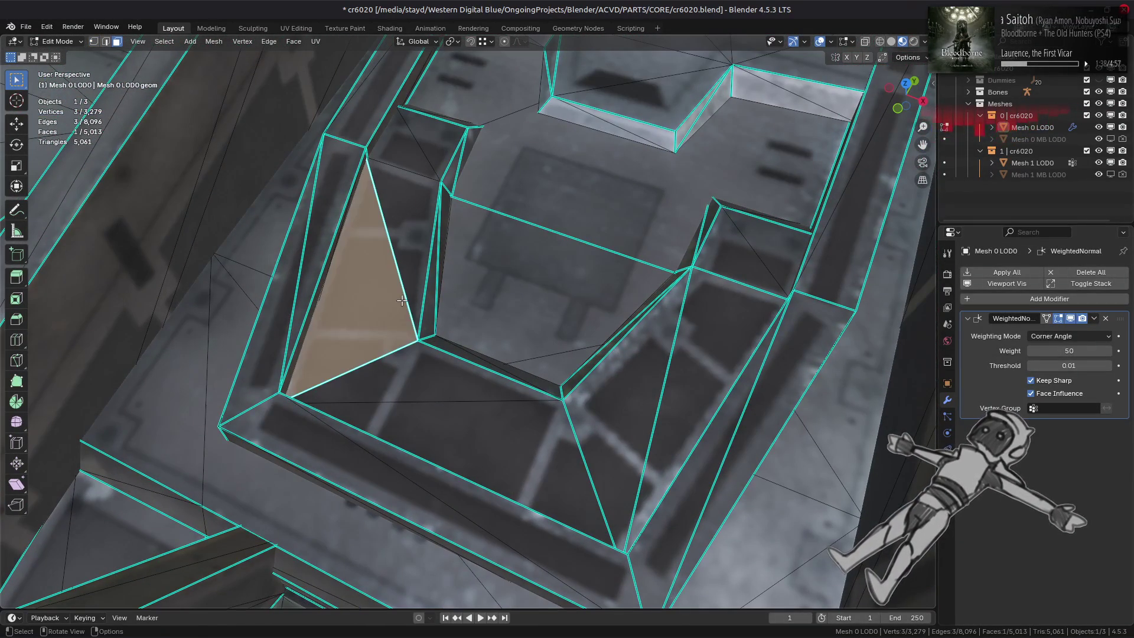
key(ctrl+l)
key(shift+h)
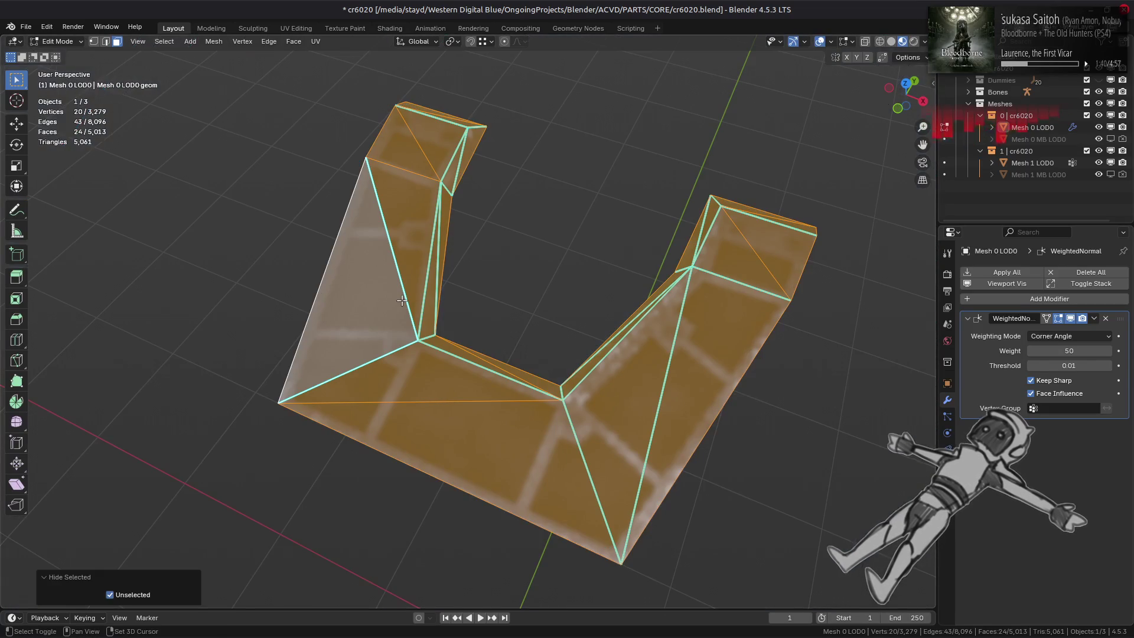
Step: Mark two inner corner edges of the U piece as sharp
scroll(407, 301, down, 1)
key(2)
key(alt+a)
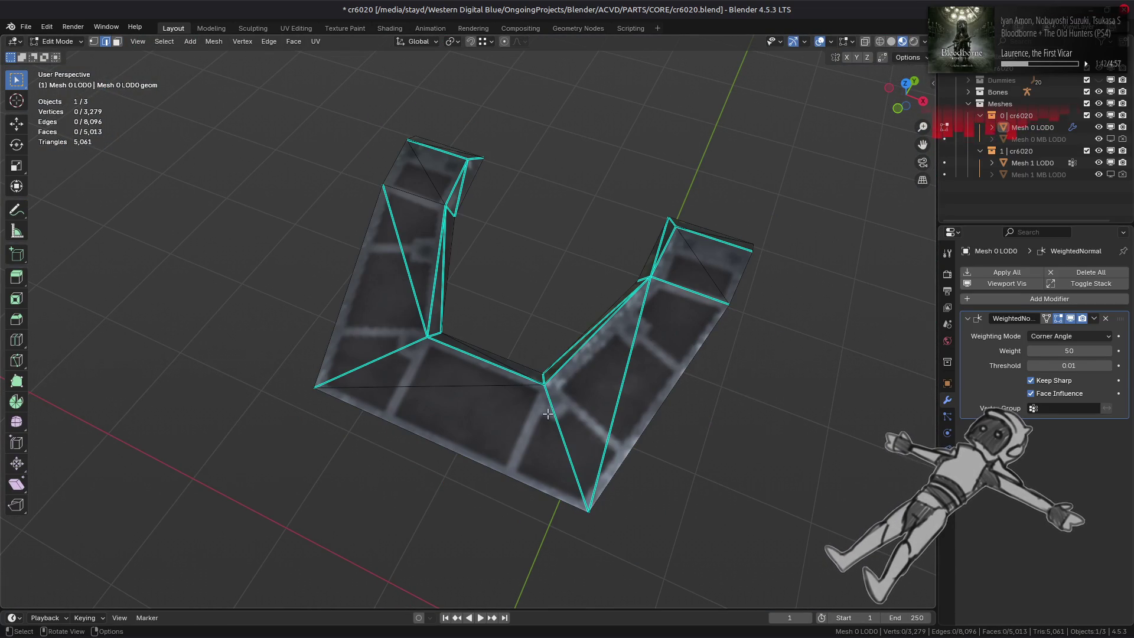
shift+click(547, 399)
shift+click(406, 270)
right_click(580, 362)
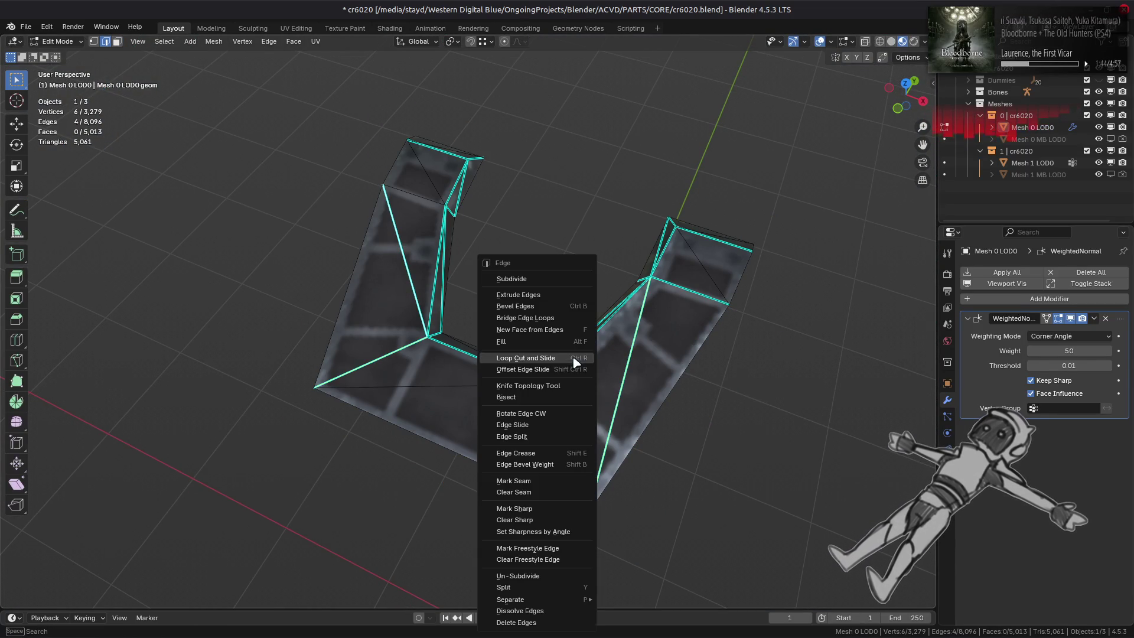
click(540, 508)
Step: Mark an adjacent edge of the U piece sharp, then pick one more edge
mouse_move(515, 413)
middle_down()
mouse_move(336, 381)
mouse_move(345, 276)
middle_up()
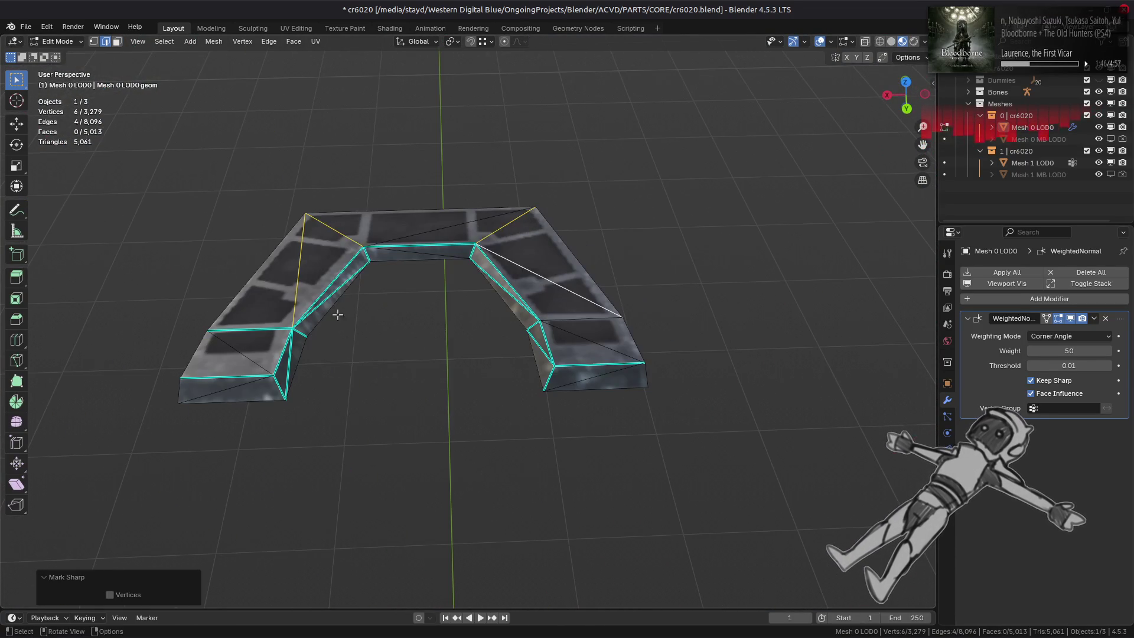
click(345, 277)
middle_drag(290, 353, 569, 319)
shift+click(568, 320)
right_click(509, 287)
click(527, 398)
click(540, 369)
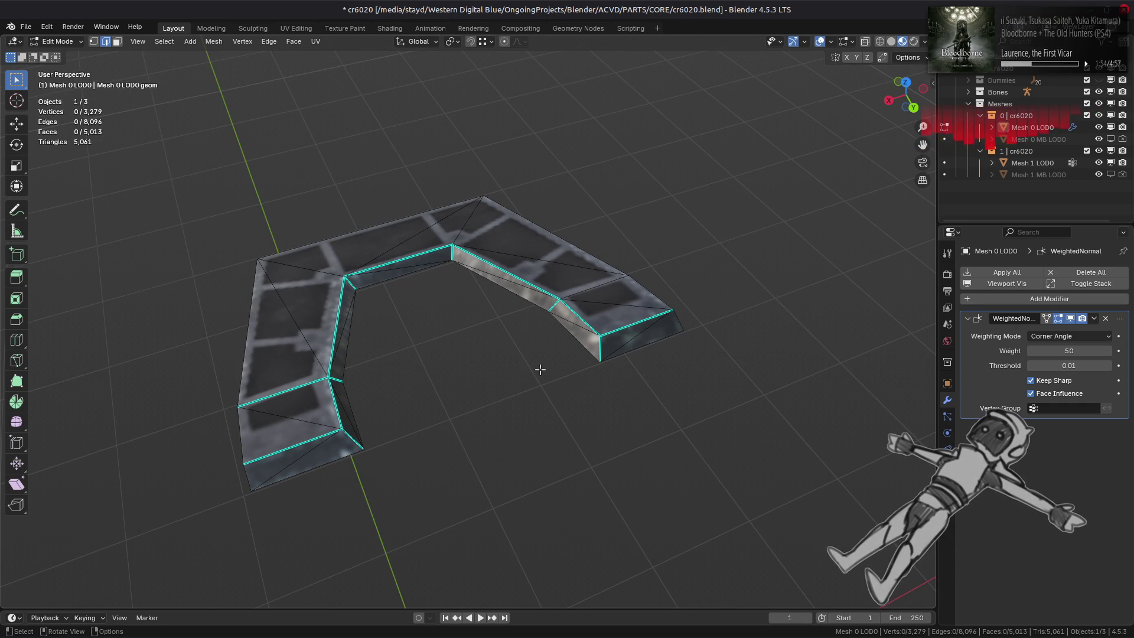
right_click(495, 424)
click(495, 424)
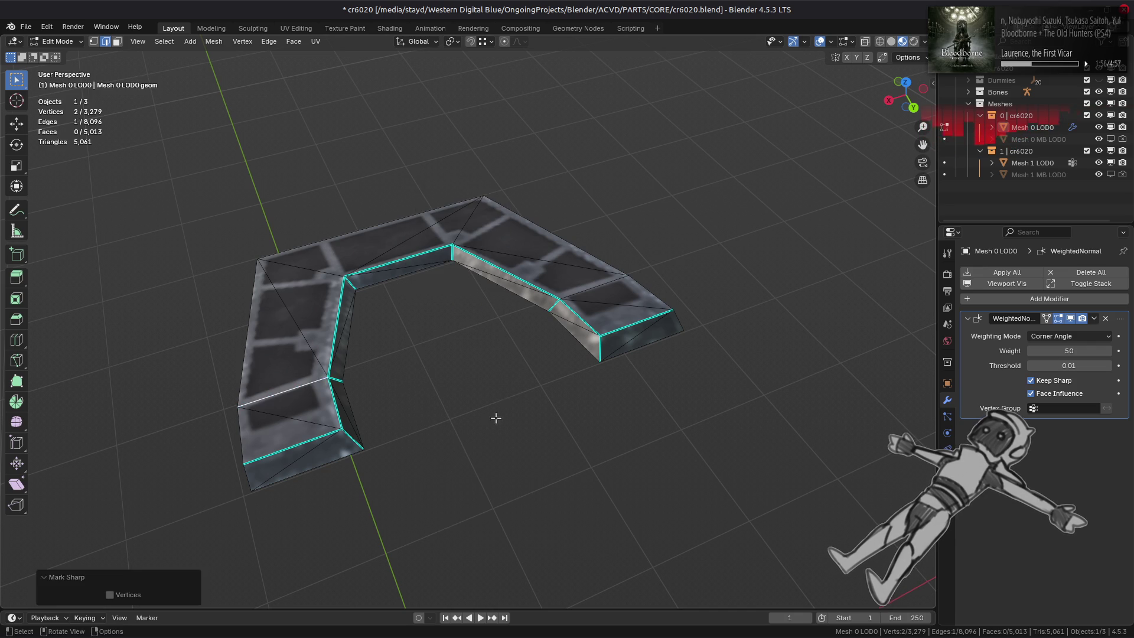
Step: Reveal all geometry, then select the whole tray piece and hide everything else
key(alt+h)
key(alt+a)
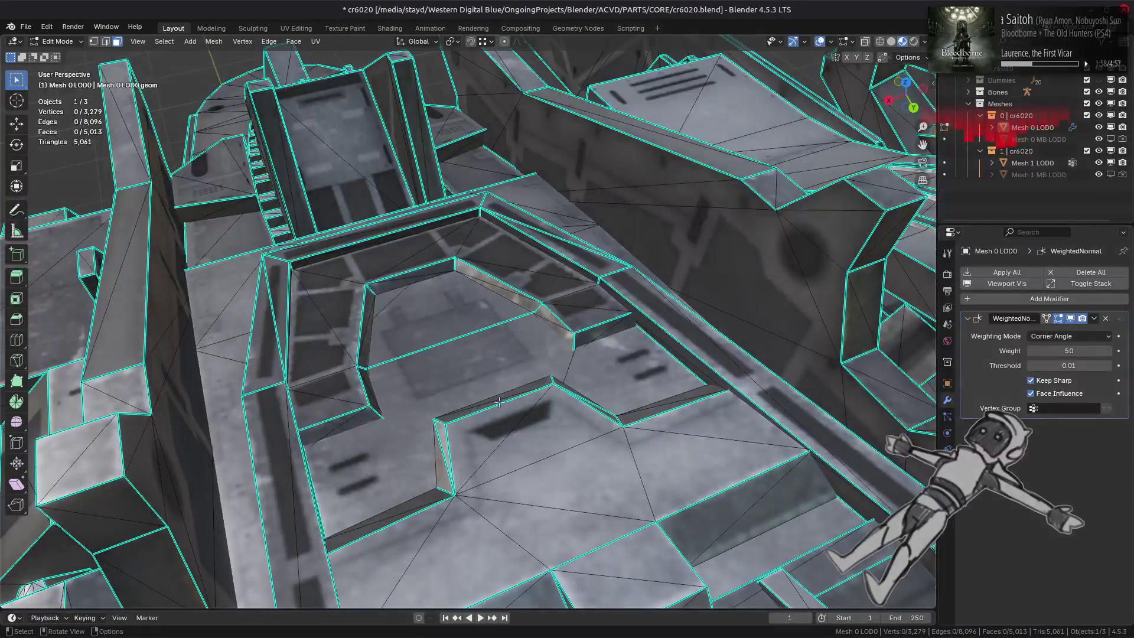
key(3)
click(480, 390)
key(ctrl+l)
middle_drag(480, 390, 622, 390)
key(shift+h)
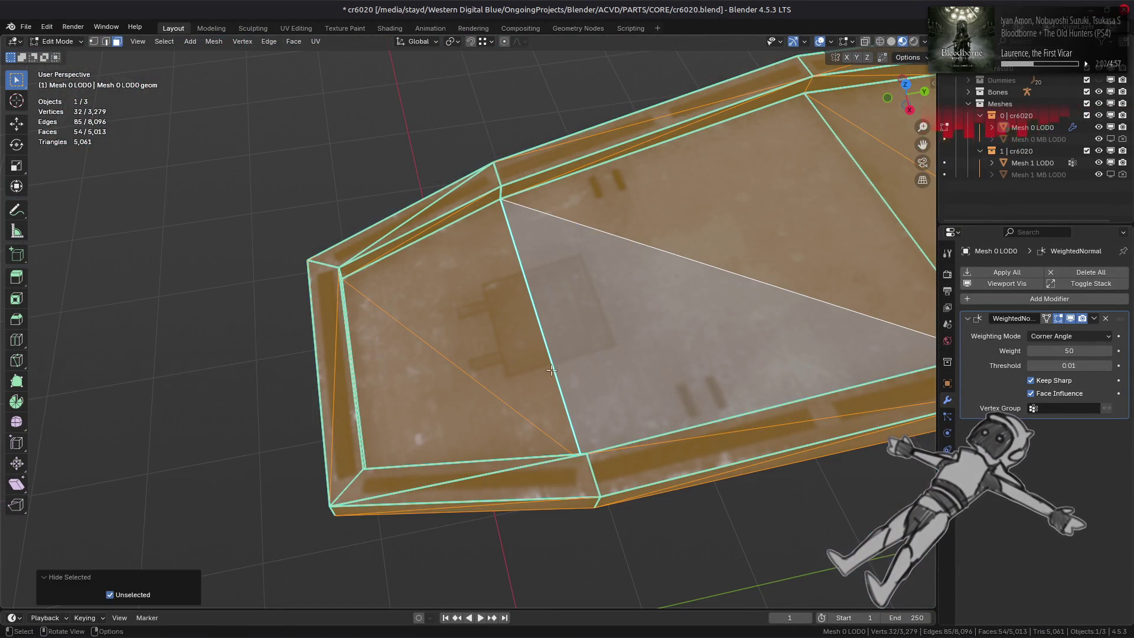
Step: Clear the sharp marking from the tray's bottom edge, then select its short edge
key(2)
click(473, 475)
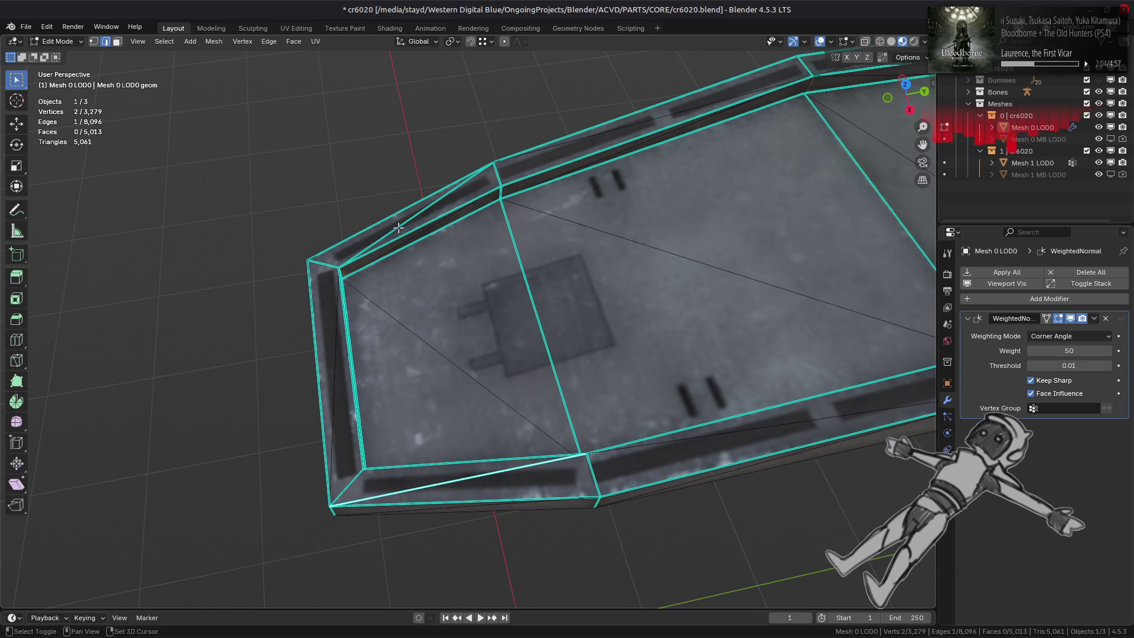
right_click(466, 361)
click(467, 375)
key(alt+a)
mouse_move(542, 411)
middle_down()
mouse_move(598, 411)
mouse_move(473, 347)
mouse_move(389, 494)
middle_up()
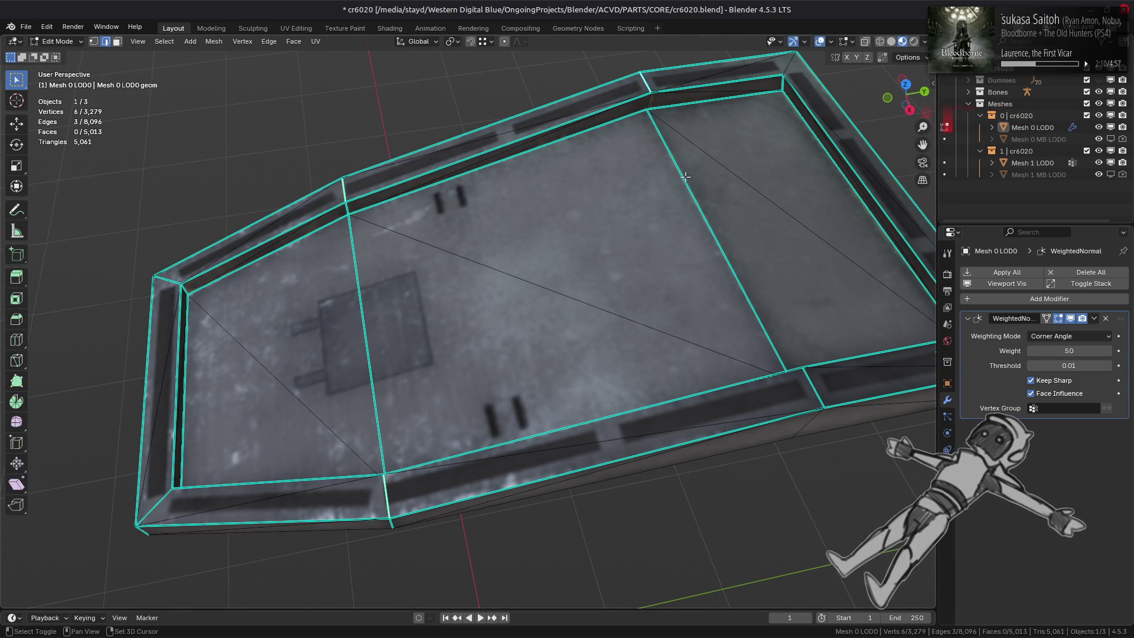
middle_drag(685, 176, 583, 358)
shift+click(644, 432)
mouse_move(644, 432)
middle_down()
mouse_move(534, 324)
mouse_move(538, 414)
mouse_move(446, 436)
mouse_move(502, 384)
middle_up()
right_click(540, 378)
click(539, 382)
Step: Toggle local view and Edit Mode to compare the tray with the whole model
key(Tab)
key(KP_Divide)
key(Tab)
key(KP_Divide)
key(Tab)
key(KP_Divide)
key(Tab)
key(KP_Divide)
key(Tab)
key(KP_Divide)
mouse_move(532, 331)
middle_down()
mouse_move(561, 302)
mouse_move(498, 319)
mouse_move(503, 391)
middle_up()
key(Tab)
key(KP_Divide)
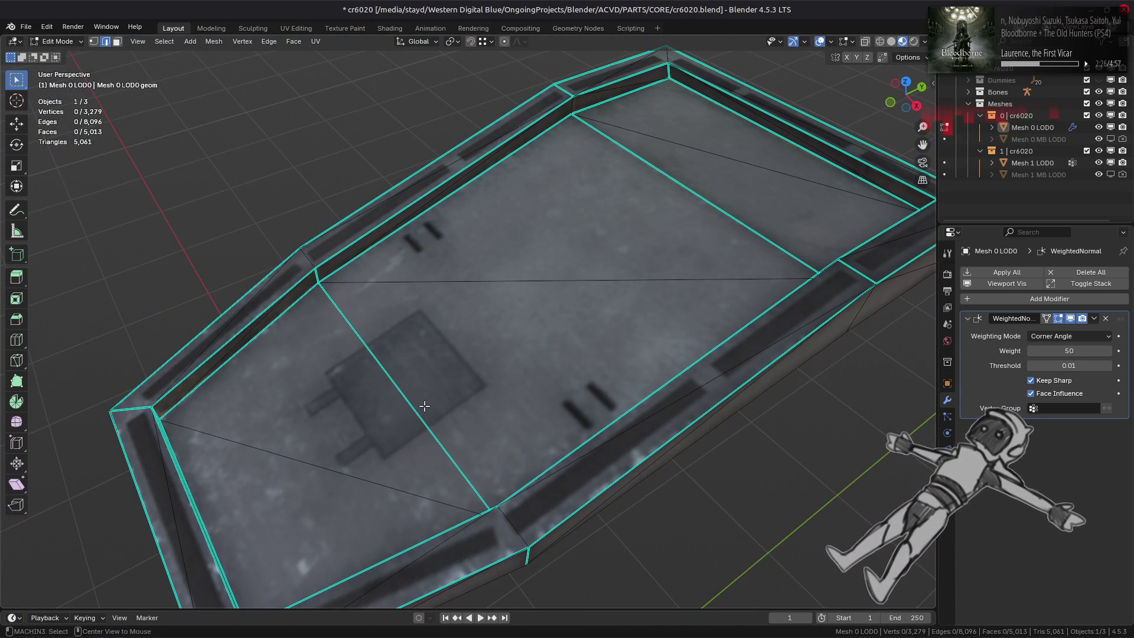
Step: Clear the sharp marking from the tray's diagonal edge
middle_drag(317, 280, 680, 346)
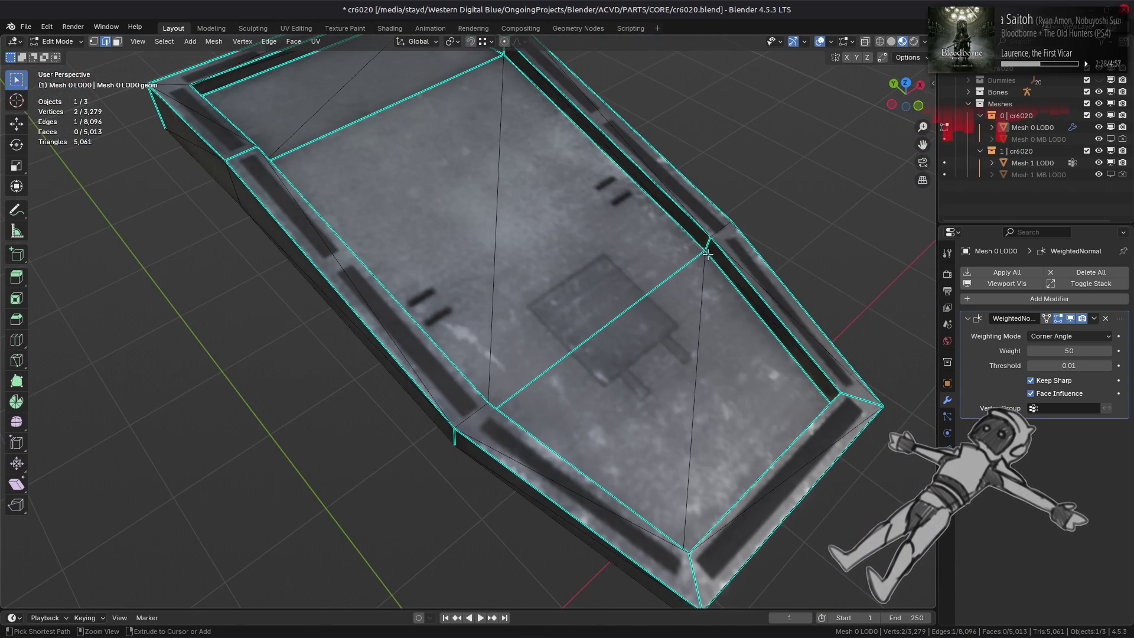
ctrl+click(603, 331)
right_click(650, 331)
click(650, 332)
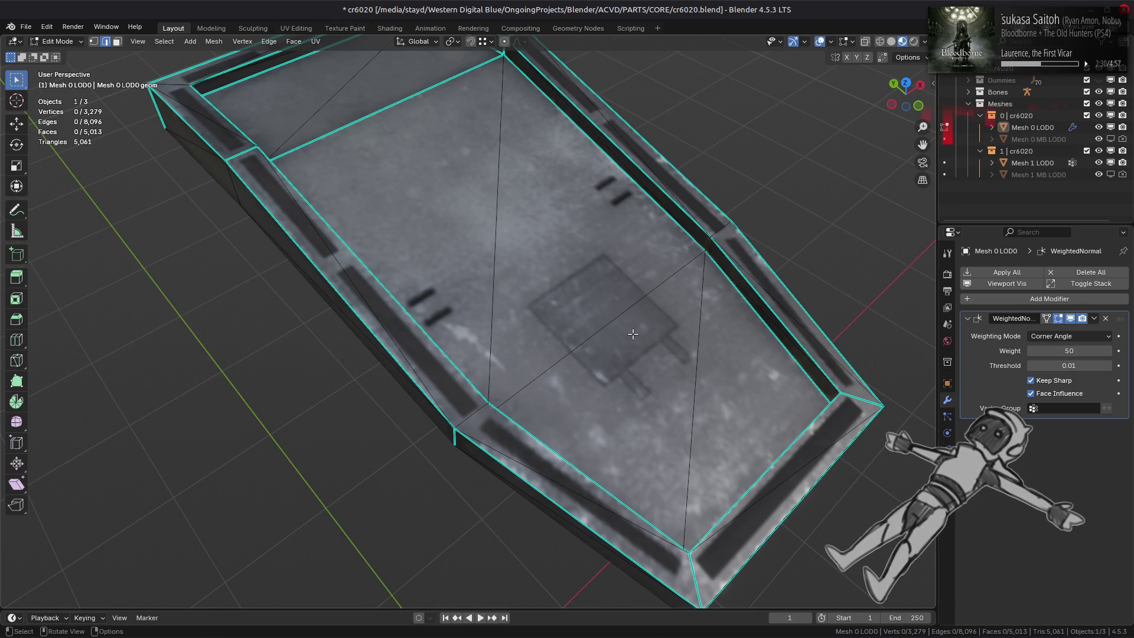
Step: Mark a rim corner edge of the tray sharp, check it, and return to Object Mode
mouse_move(403, 238)
middle_down()
mouse_move(537, 468)
mouse_move(489, 509)
mouse_move(501, 454)
mouse_move(481, 365)
middle_up()
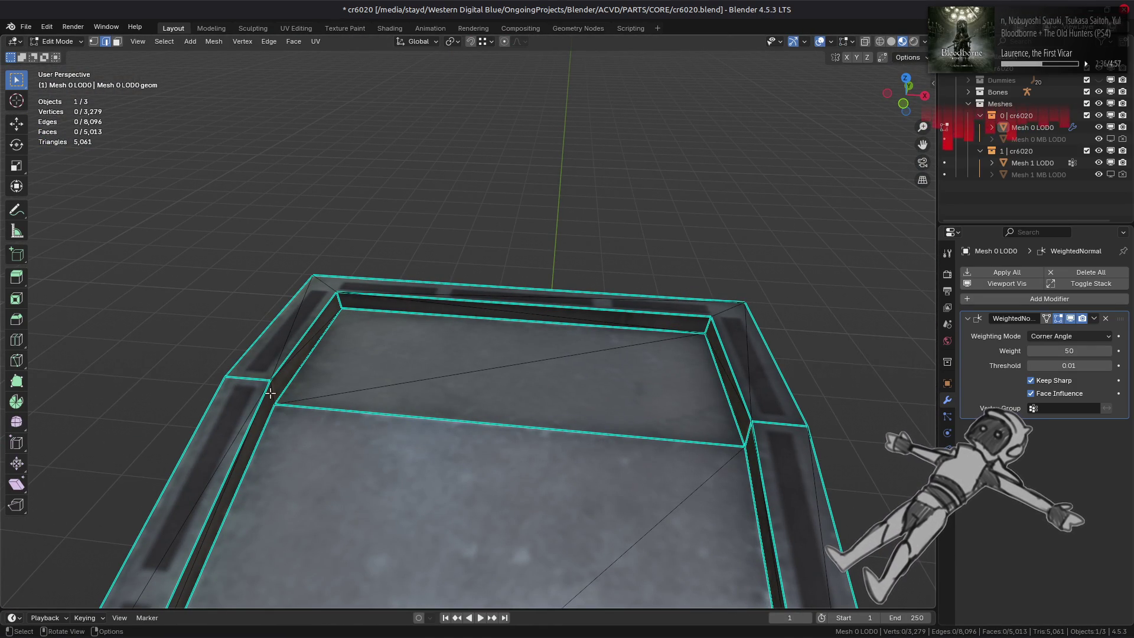
click(462, 412)
right_click(463, 412)
click(539, 401)
middle_drag(518, 404, 567, 401)
scroll(567, 401, down, 4)
mouse_move(679, 401)
middle_down()
mouse_move(823, 385)
mouse_move(506, 380)
mouse_move(379, 425)
mouse_move(474, 366)
middle_up()
scroll(474, 366, up, 10)
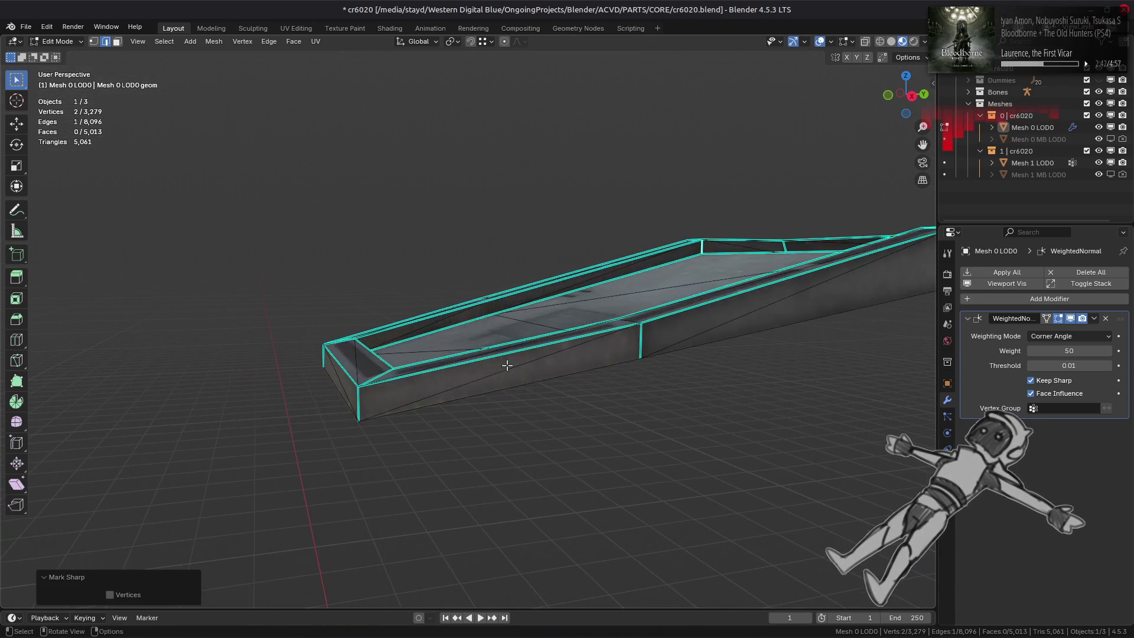
key(Tab)
scroll(531, 375, up, 3)
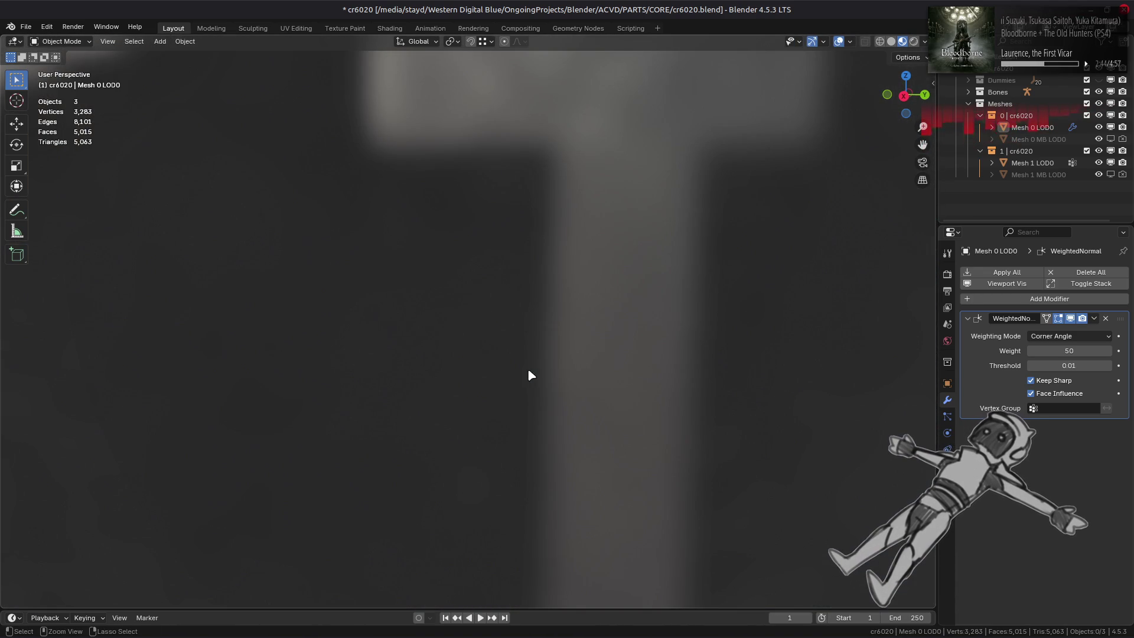
Step: Set the viewport's Clip Start to 0.5 m in the View sidebar
key(n)
click(867, 107)
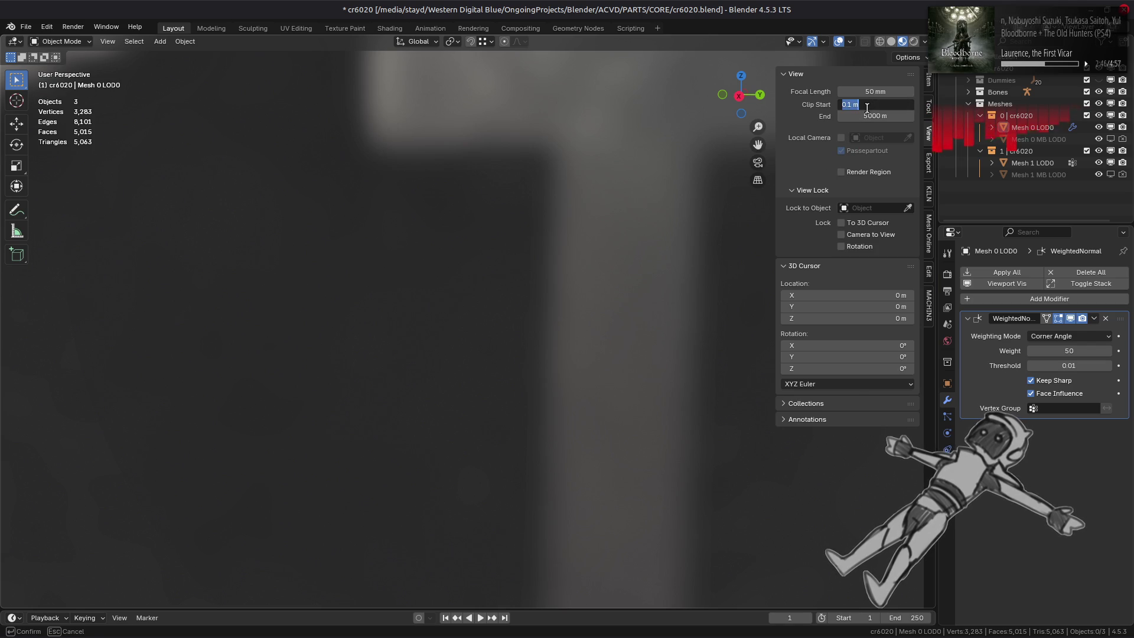
key(Return)
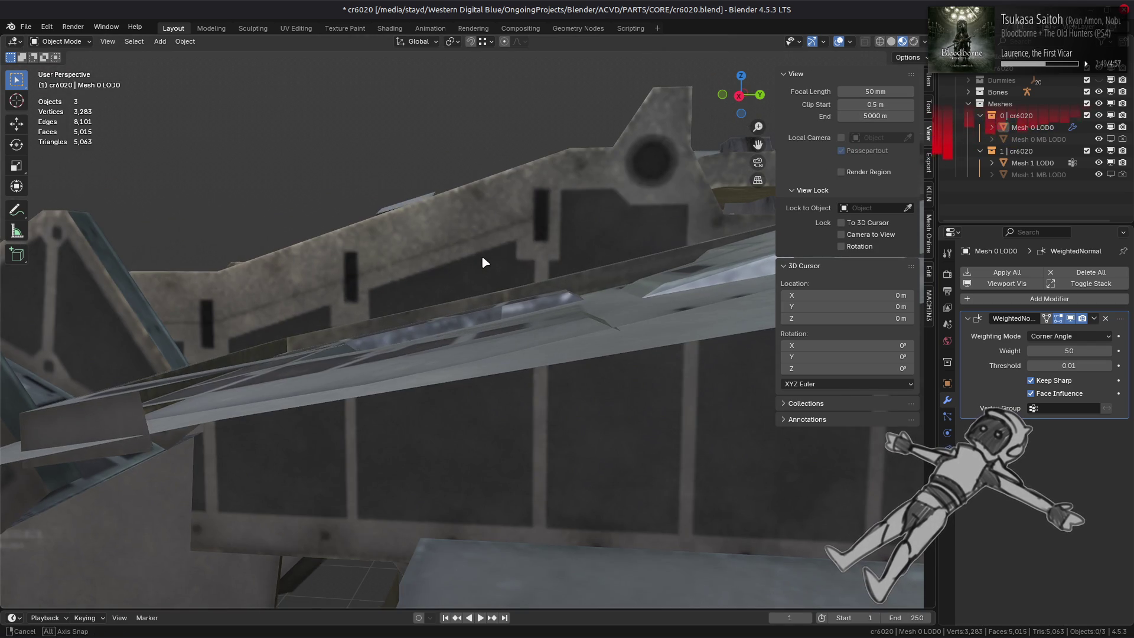
key(n)
middle_drag(480, 255, 472, 278)
scroll(472, 279, down, 5)
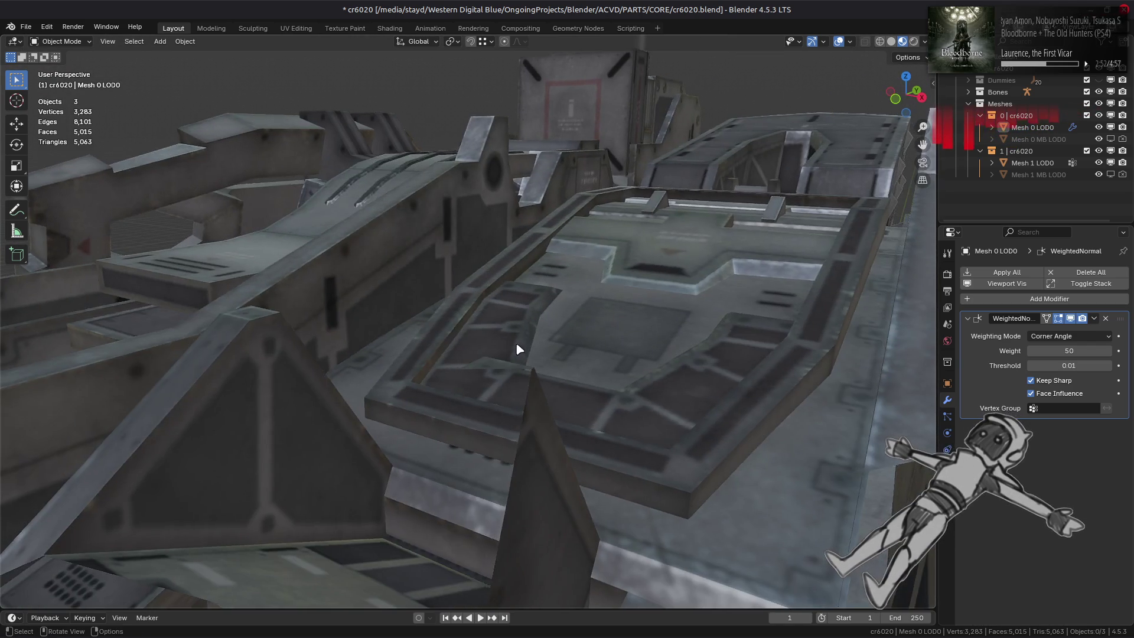
Step: In Edit Mode, reveal all hidden mesh parts and select an edge on the tray rim
key(Tab)
mouse_move(514, 336)
middle_down()
mouse_move(395, 370)
mouse_move(391, 343)
mouse_move(544, 385)
middle_up()
key(alt+h)
key(Tab)
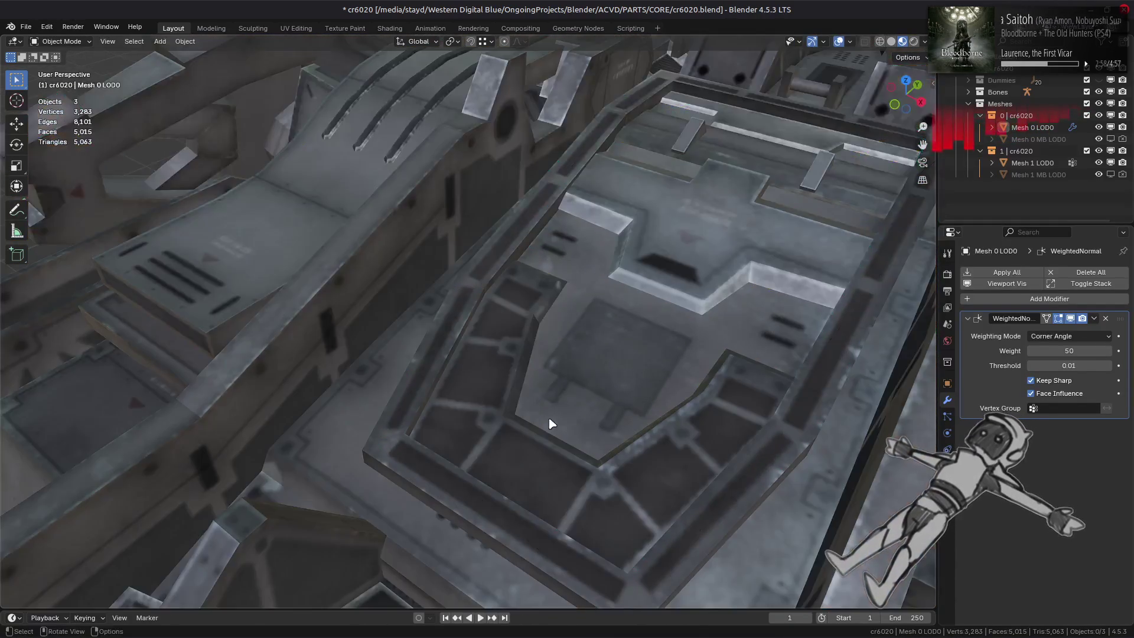
middle_drag(550, 423, 576, 441)
key(Tab)
click(718, 501)
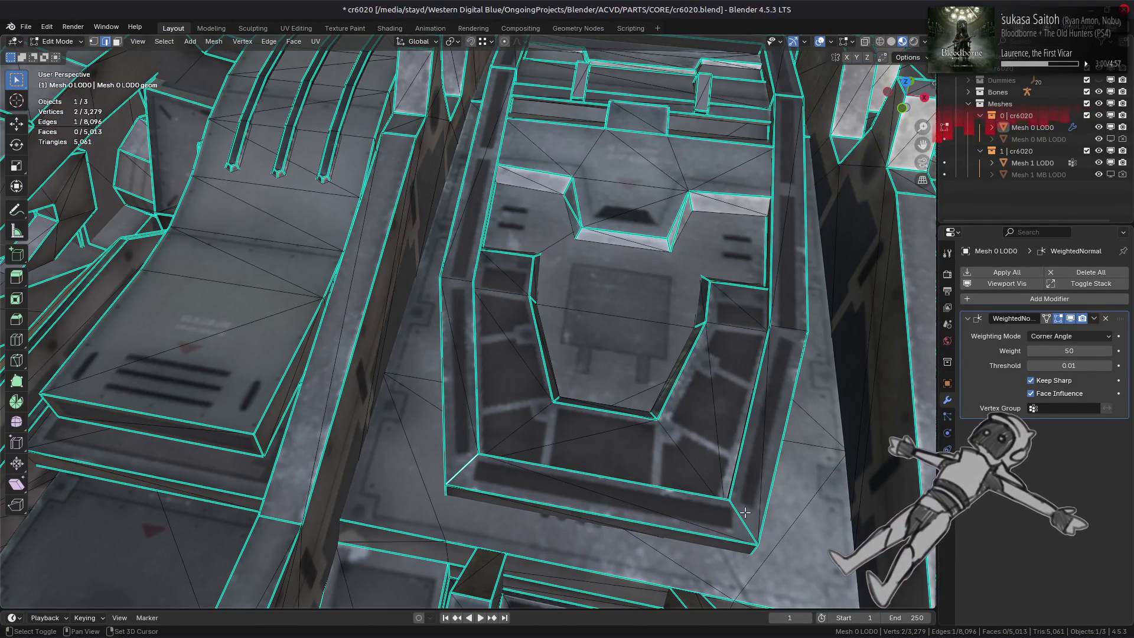
Step: Mark the selected tray rim edges and one more tray edge as sharp
right_click(503, 428)
click(506, 436)
key(alt+a)
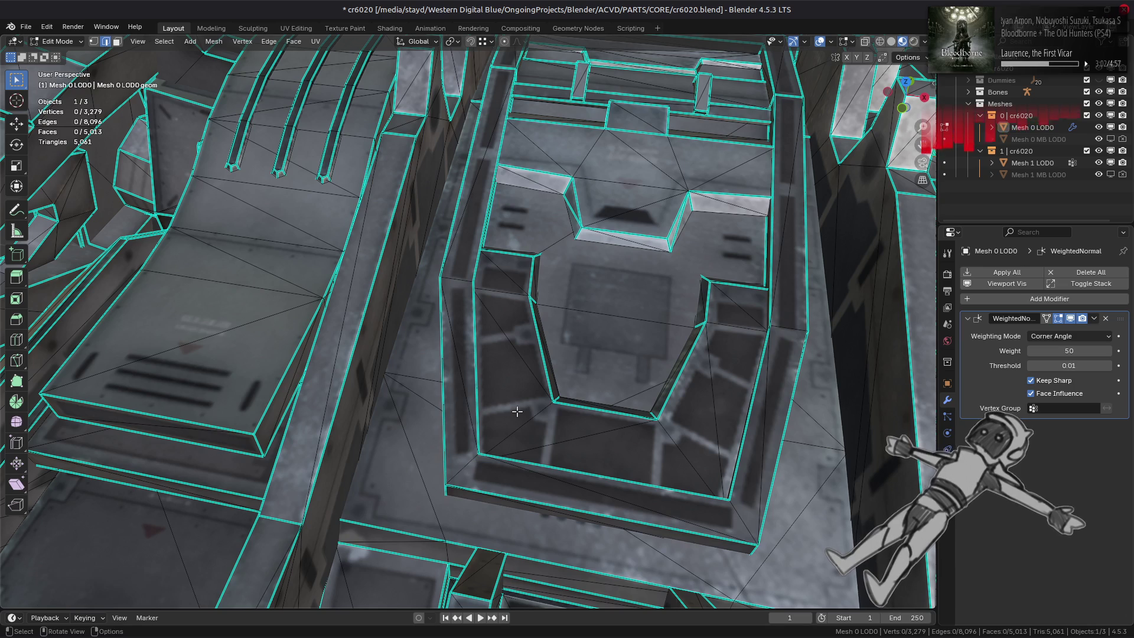
shift+scroll(559, 397, up, 3)
scroll(553, 354, up, 2)
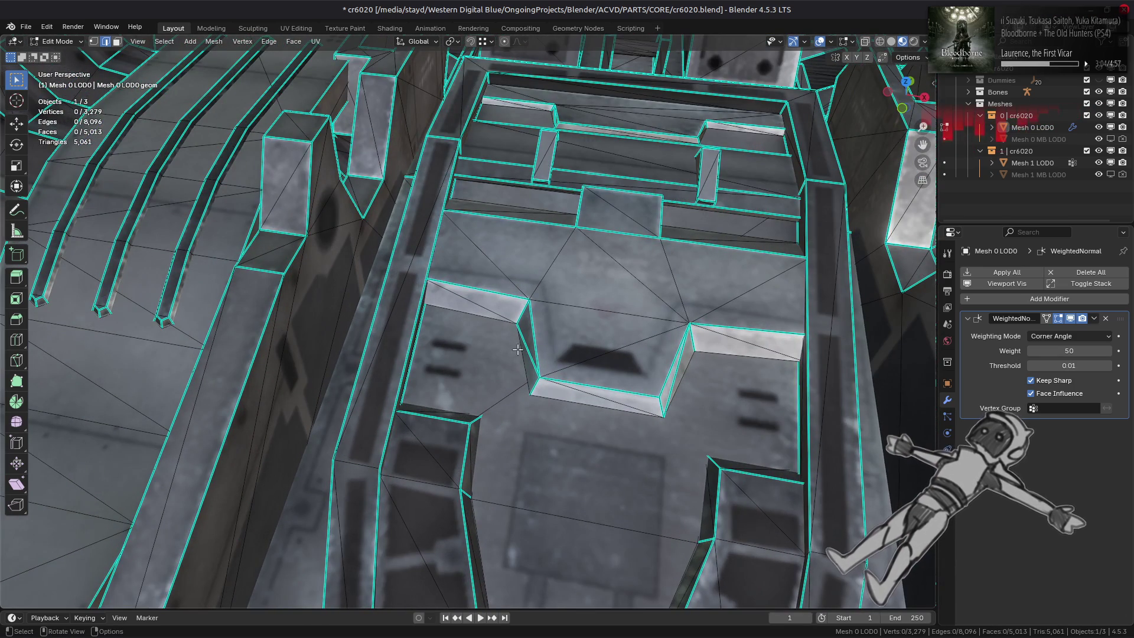
mouse_move(641, 392)
middle_down()
mouse_move(540, 334)
mouse_move(512, 287)
mouse_move(490, 335)
middle_up()
right_click(578, 373)
click(569, 380)
Step: Select the whole cross-shaped piece and hide the rest of the mesh to isolate it
key(3)
click(490, 335)
key(ctrl+l)
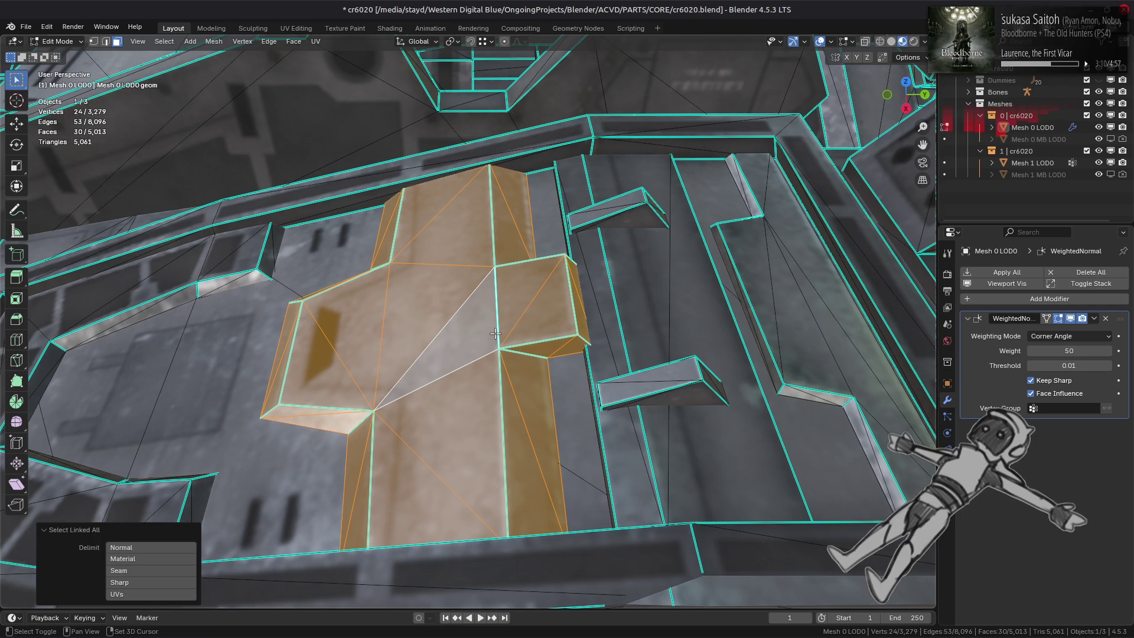
key(shift+h)
key(alt+a)
key(alt+h)
key(h)
Step: Mark the cross piece's outer edges sharp, then bring back the rest of the mesh
key(2)
click(490, 336)
right_click(430, 405)
click(418, 408)
mouse_move(418, 407)
middle_down()
mouse_move(439, 365)
mouse_move(522, 375)
mouse_move(576, 343)
mouse_move(628, 346)
mouse_move(671, 392)
mouse_move(495, 363)
mouse_move(597, 364)
middle_up()
right_click(523, 375)
click(522, 375)
key(alt+a)
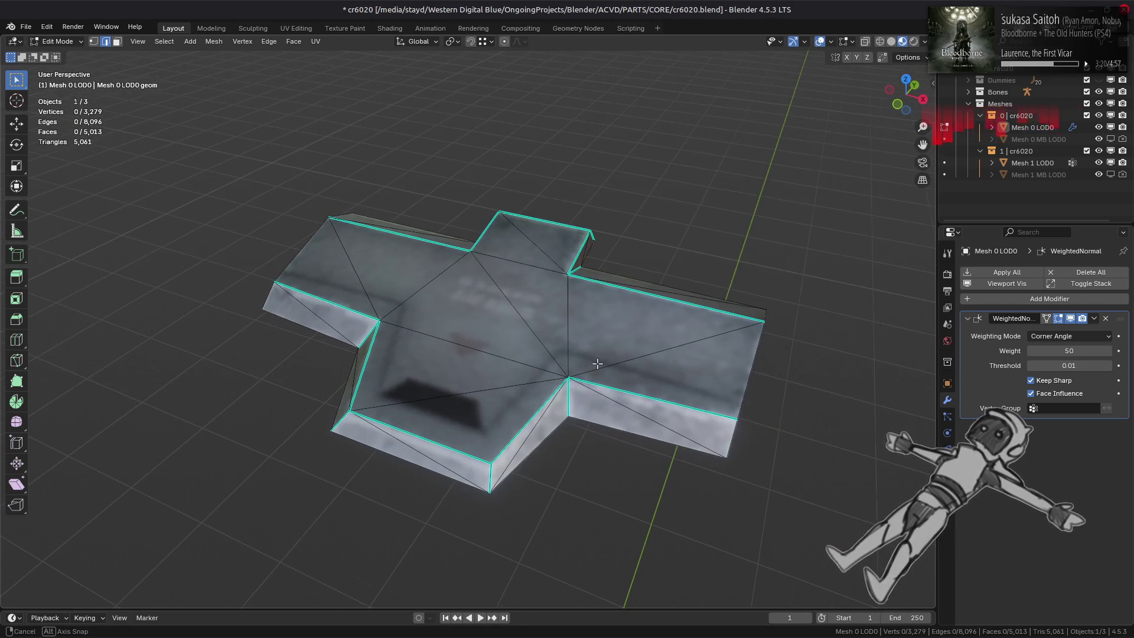
key(alt+b)
shift+middle_drag(559, 321, 381, 519)
scroll(478, 411, up, 3)
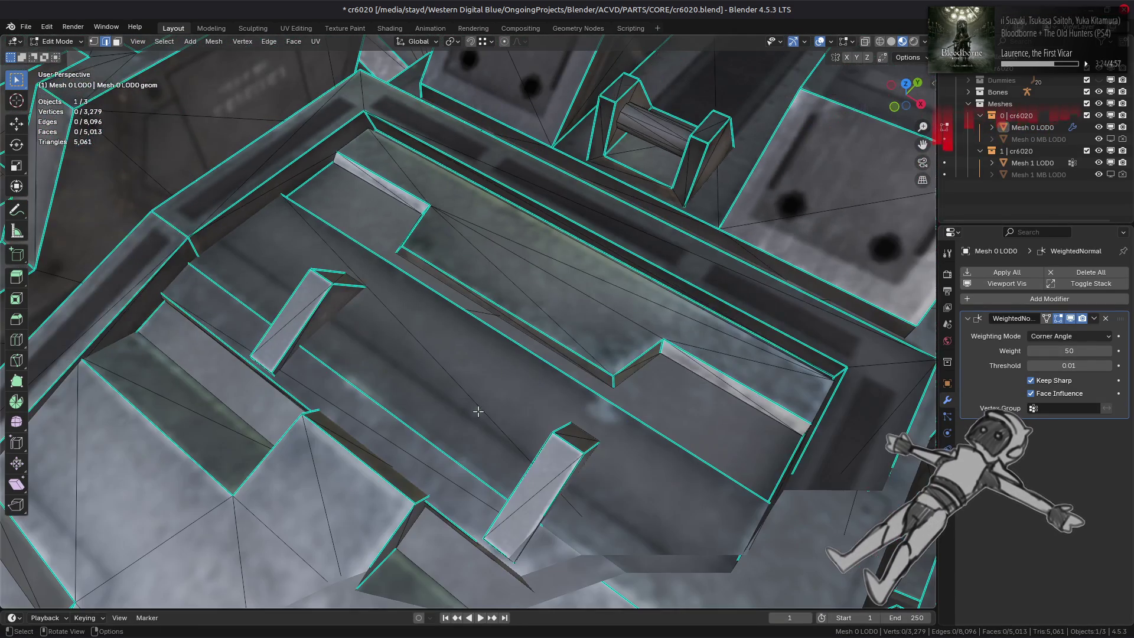
Step: Isolate and frame the long raised strip with angled fins, then reveal everything again
middle_drag(412, 427, 483, 405)
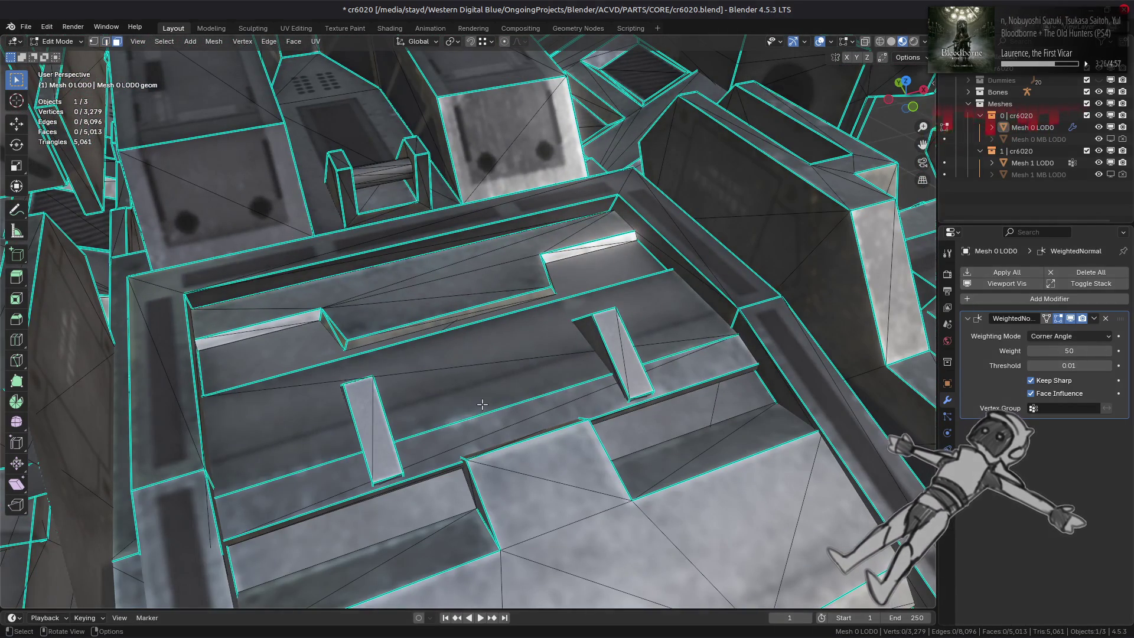
click(483, 404)
key(ctrl+l)
key(shift+h)
key(KP_Decimal)
key(alt+a)
mouse_move(455, 459)
middle_down()
mouse_move(493, 393)
mouse_move(430, 384)
middle_up()
key(a)
key(alt+h)
key(alt+a)
Step: Clear the sharp marking from an edge beside the strip
key(2)
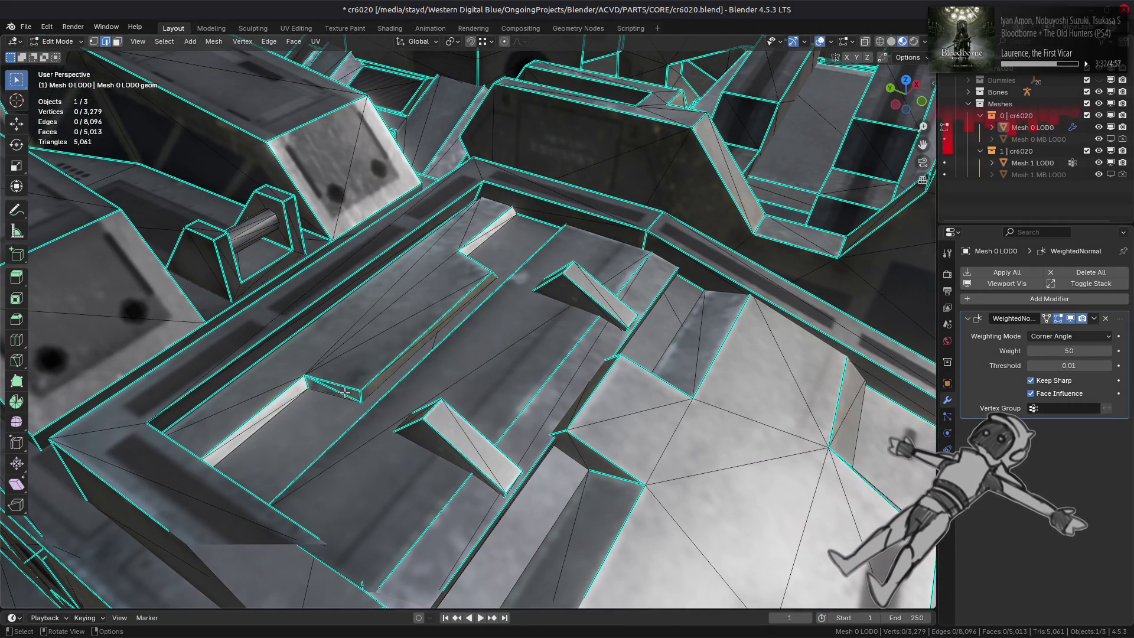
mouse_move(611, 355)
middle_down()
mouse_move(464, 408)
mouse_move(467, 390)
mouse_move(451, 375)
mouse_move(553, 313)
mouse_move(469, 358)
mouse_move(514, 375)
mouse_move(510, 203)
middle_up()
right_click(463, 409)
click(464, 409)
Step: Mark the diagonal and lower frame edges of the vent's slatted window sharp
key(3)
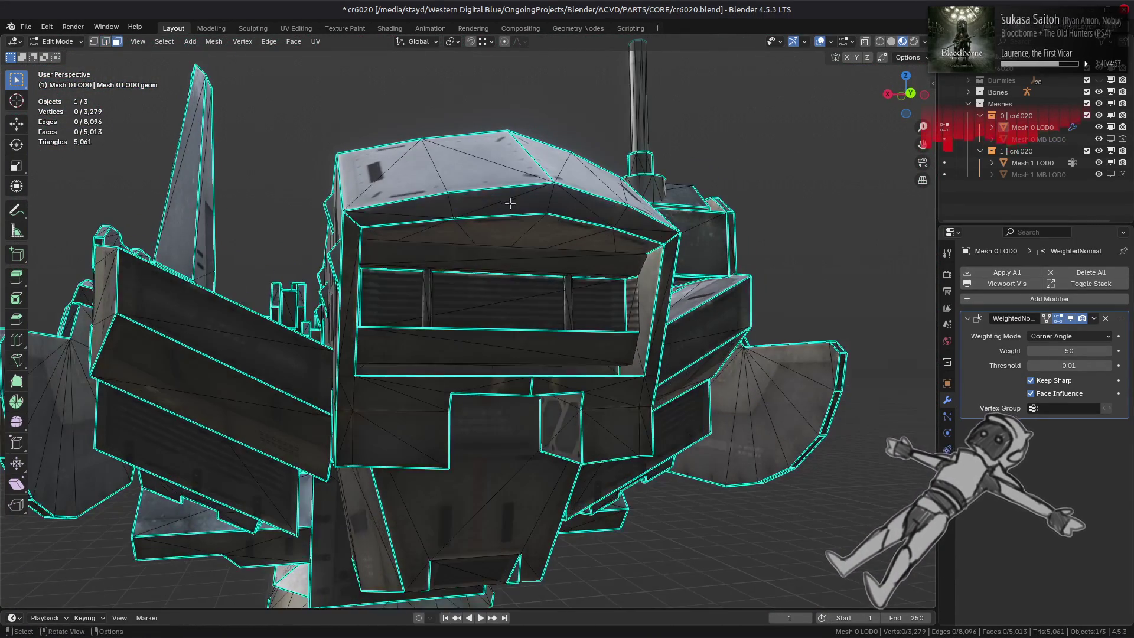
scroll(511, 201, up, 5)
middle_drag(532, 298, 544, 242)
key(2)
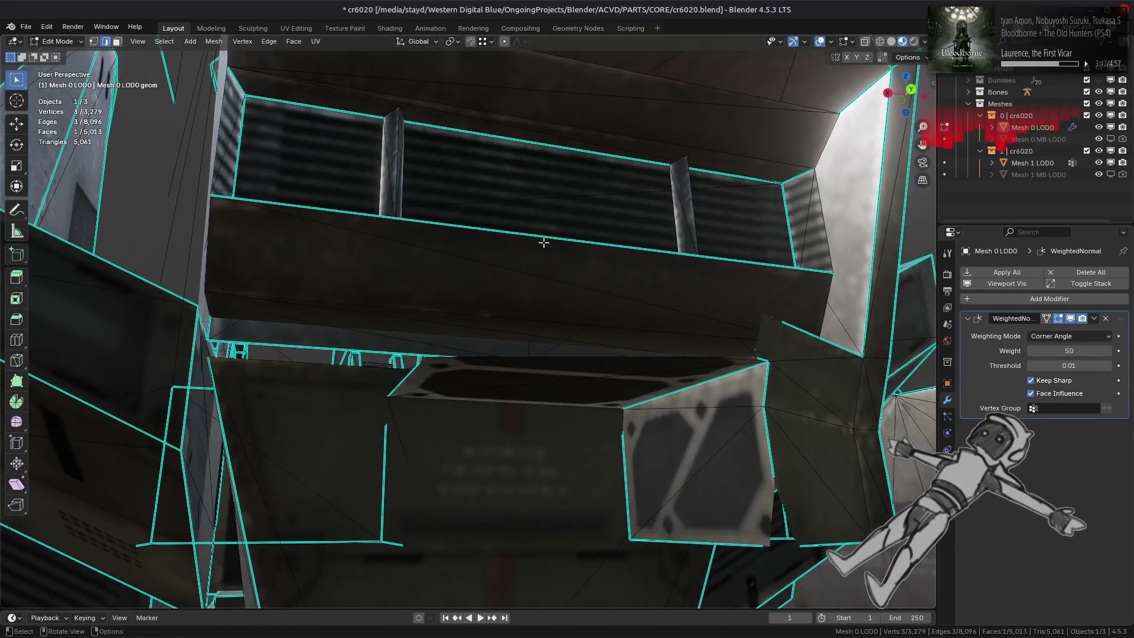
click(526, 308)
shift+click(560, 146)
click(514, 308)
click(493, 317)
middle_drag(494, 317, 489, 383)
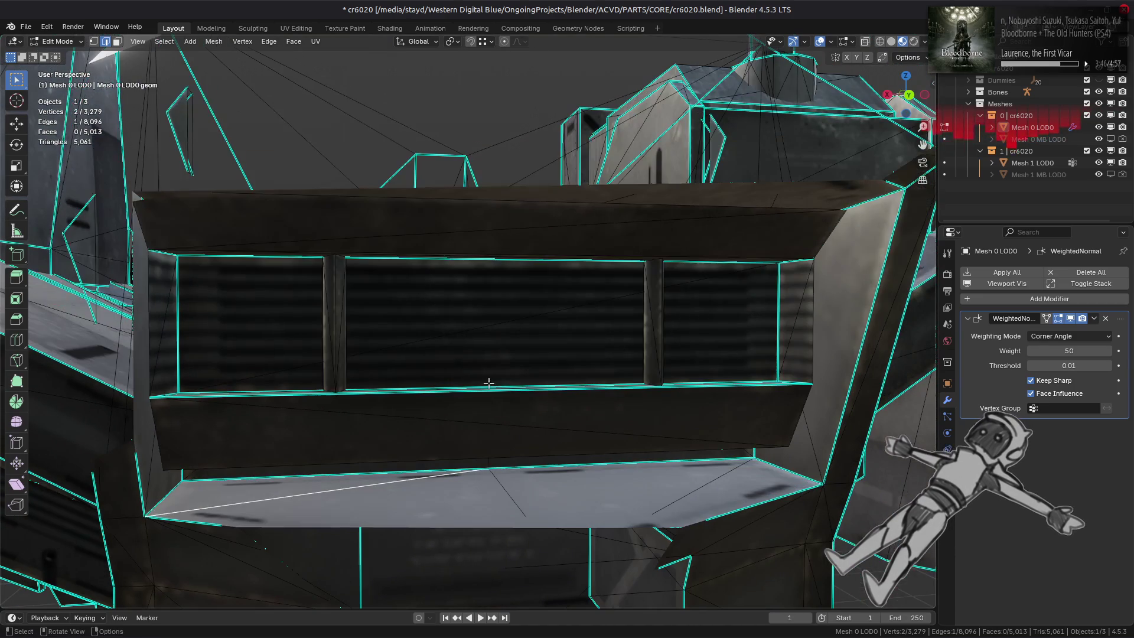
shift+click(481, 441)
middle_drag(520, 253, 499, 378)
right_click(495, 397)
click(476, 380)
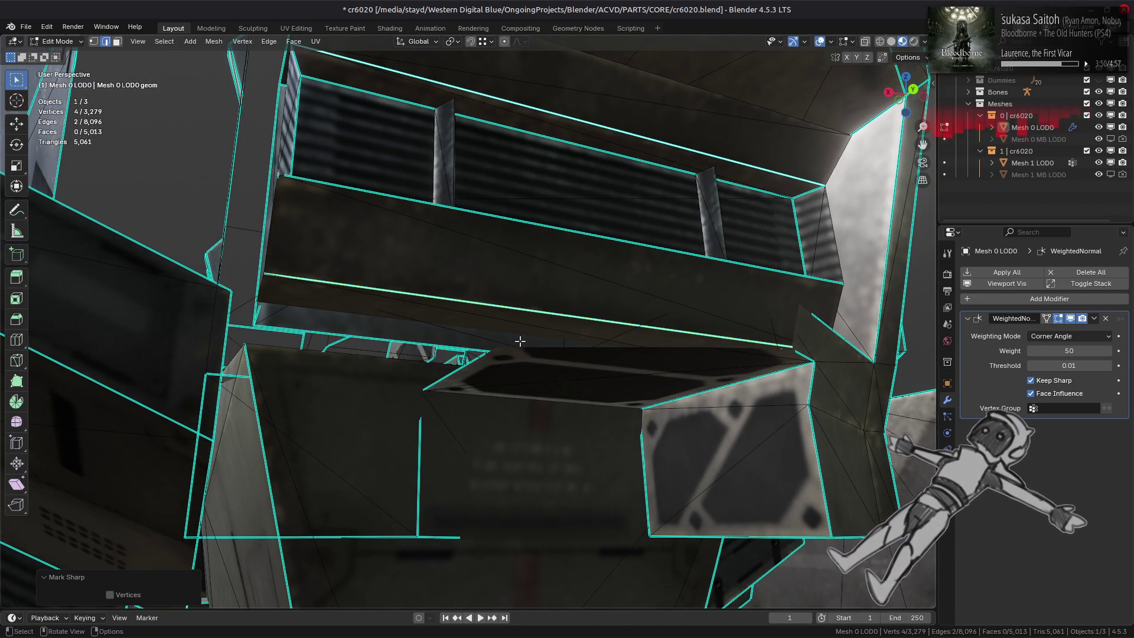
Step: Mark further vent box edges sharp and check the shading in Object Mode
mouse_move(545, 334)
middle_down()
mouse_move(567, 346)
mouse_move(549, 362)
mouse_move(512, 357)
mouse_move(487, 372)
mouse_move(481, 396)
mouse_move(514, 417)
mouse_move(562, 417)
middle_up()
key(Tab)
key(Tab)
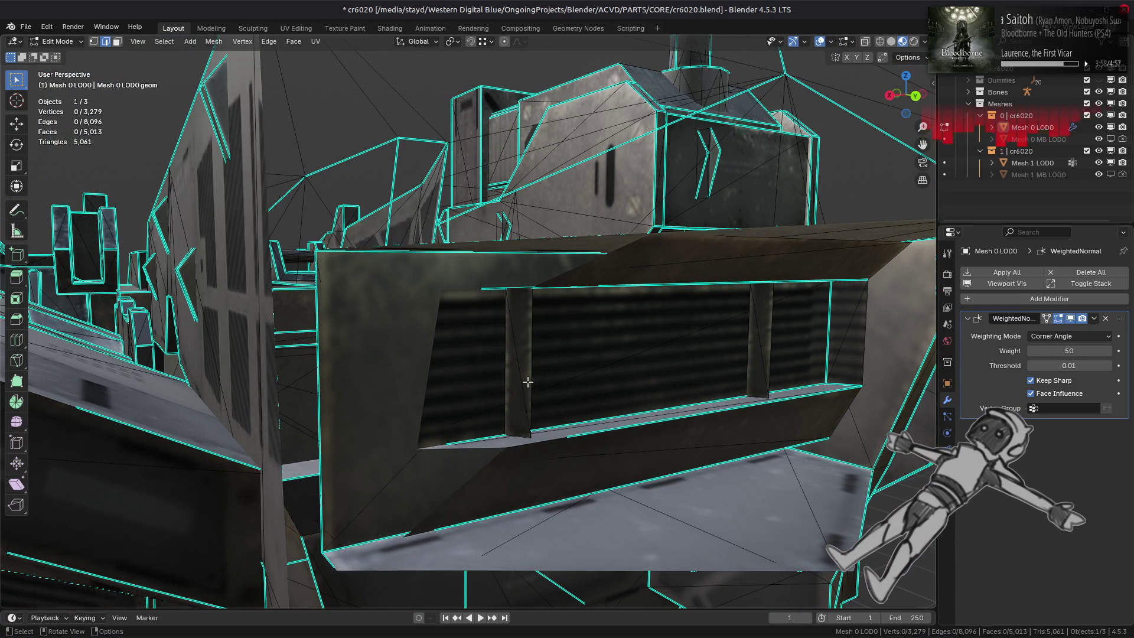
right_click(516, 380)
click(519, 385)
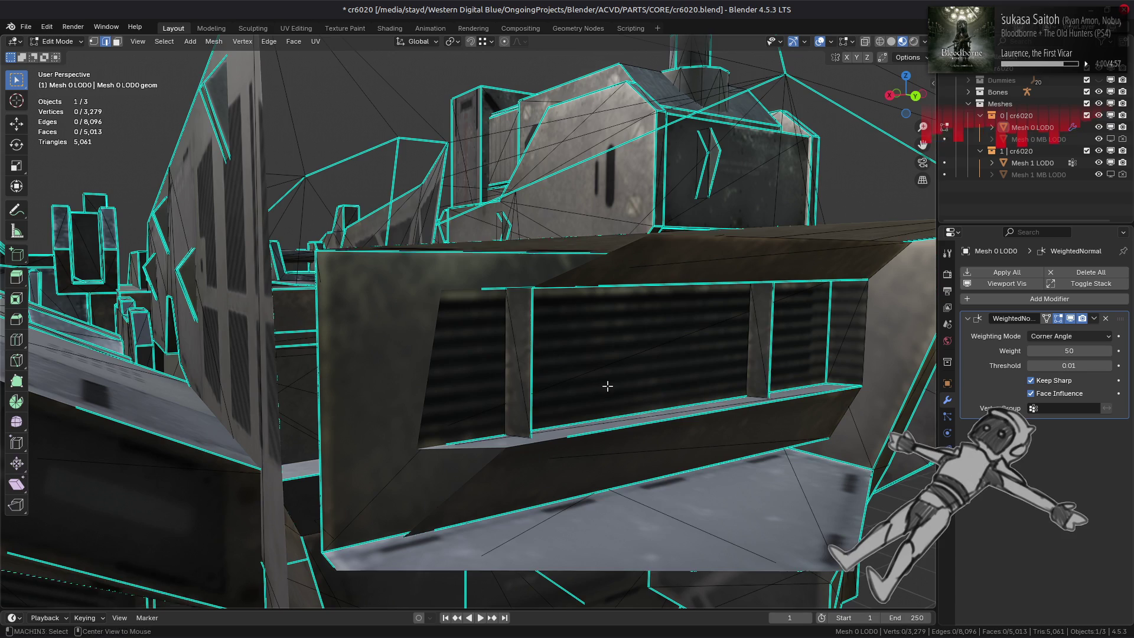
key(Tab)
mouse_move(609, 389)
middle_down()
mouse_move(544, 382)
mouse_move(620, 384)
mouse_move(630, 375)
middle_up()
key(Tab)
key(Tab)
key(Tab)
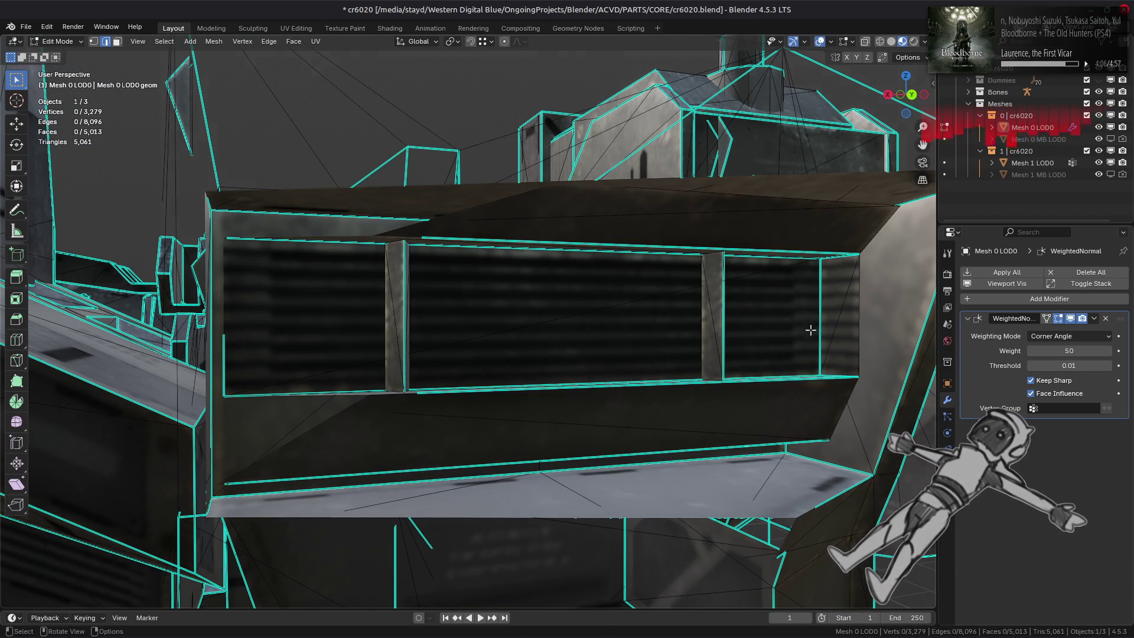
Step: Isolate the vent box by selecting its linked faces and hiding everything else
key(3)
click(831, 319)
key(ctrl+l)
key(KP_Decimal)
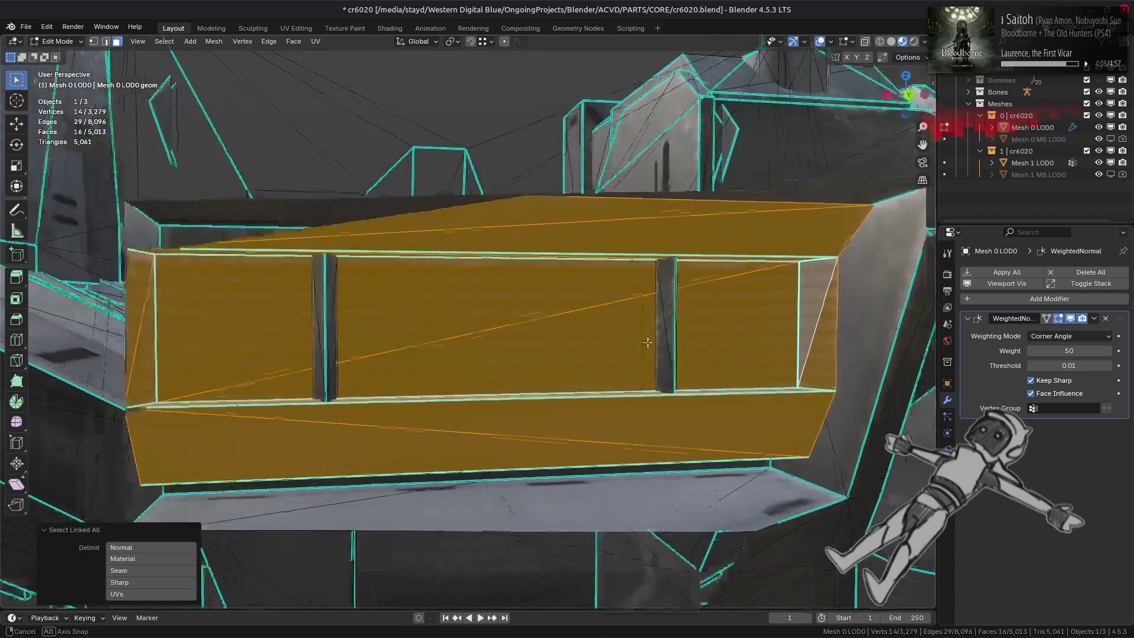
key(shift+h)
key(alt+a)
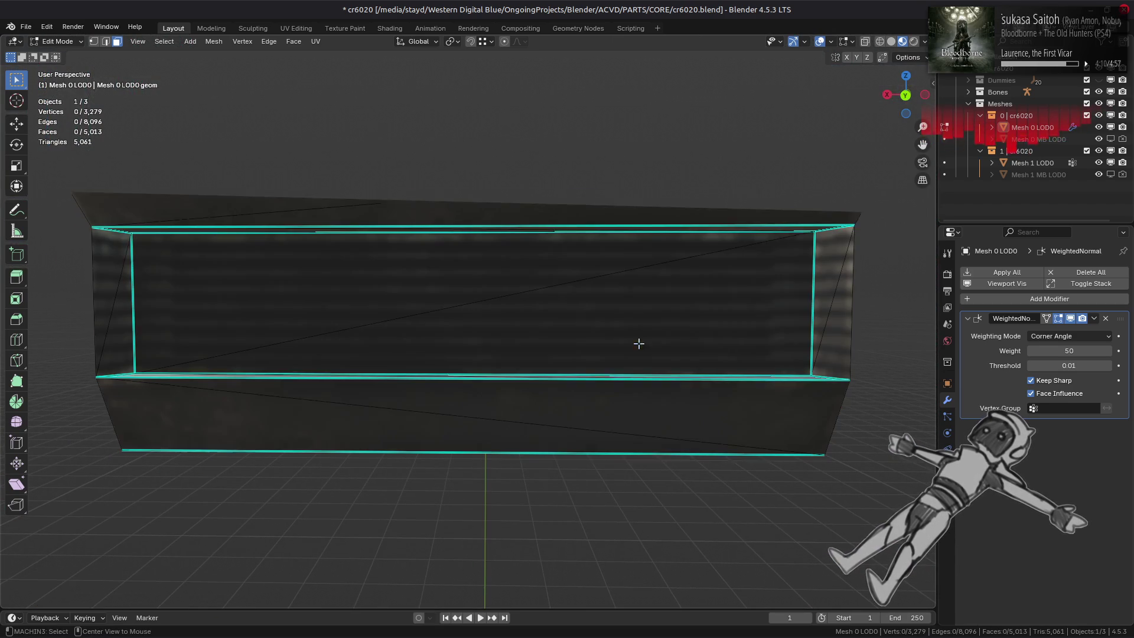
key(Tab)
Step: Mark the isolated box's remaining edges sharp, check shading, and reveal the full mesh
mouse_move(686, 350)
middle_down()
mouse_move(659, 373)
mouse_move(686, 353)
middle_up()
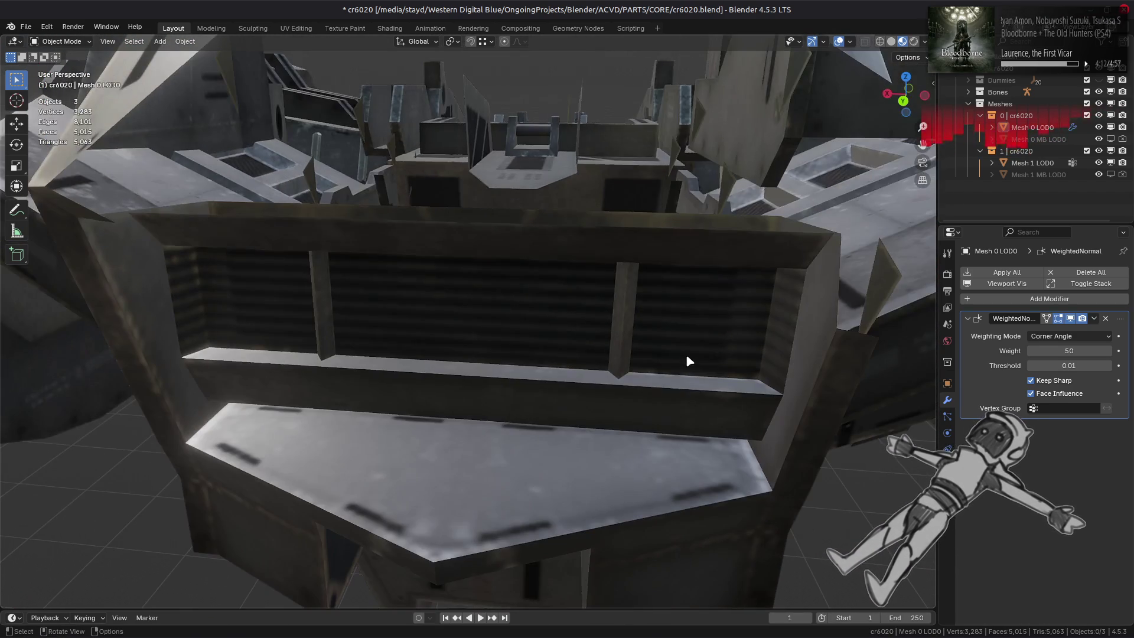
key(Tab)
right_click(603, 385)
click(602, 385)
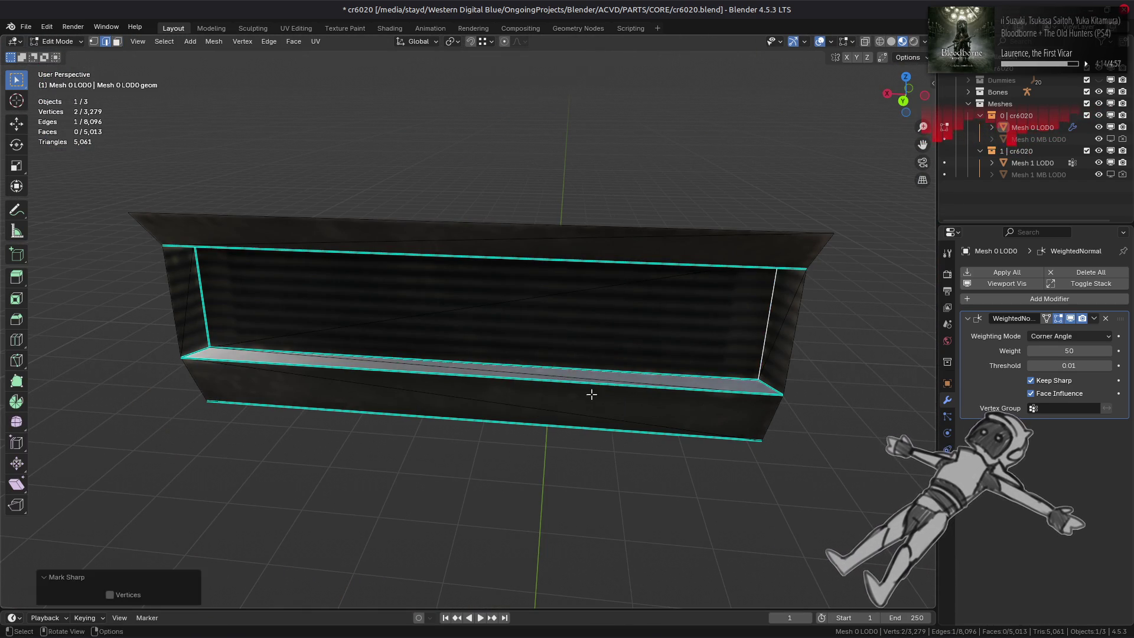
key(Tab)
mouse_move(600, 379)
middle_down()
mouse_move(616, 324)
mouse_move(628, 348)
mouse_move(527, 435)
middle_up()
key(Tab)
key(3)
key(alt+b)
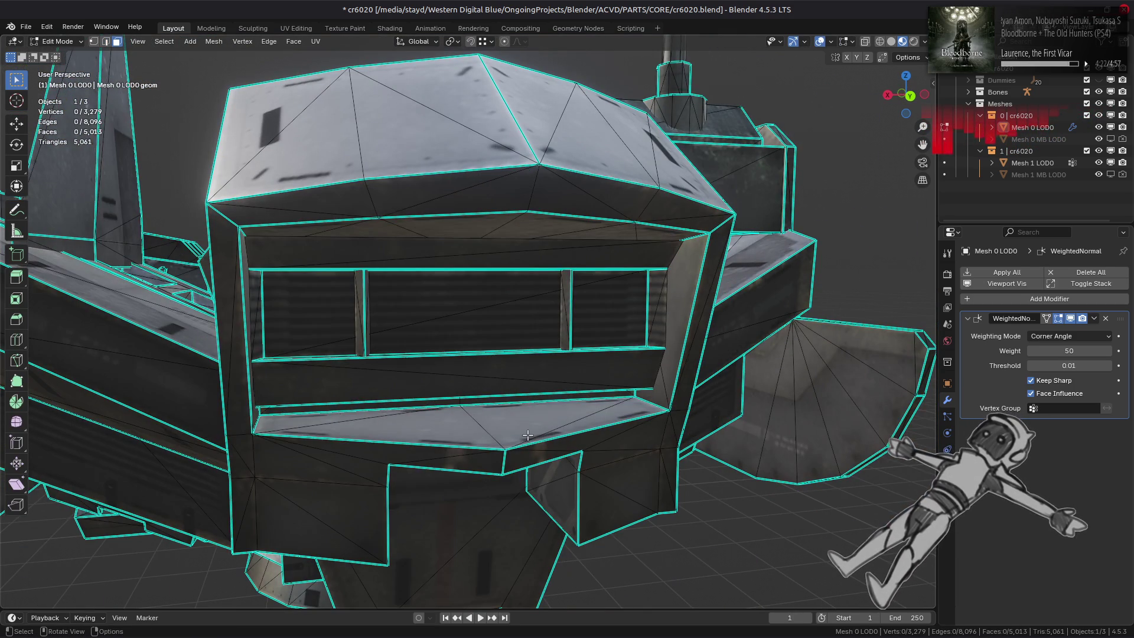
Step: Isolate the head box by selecting its linked faces and hiding the rest
click(527, 436)
middle_drag(459, 425, 491, 392)
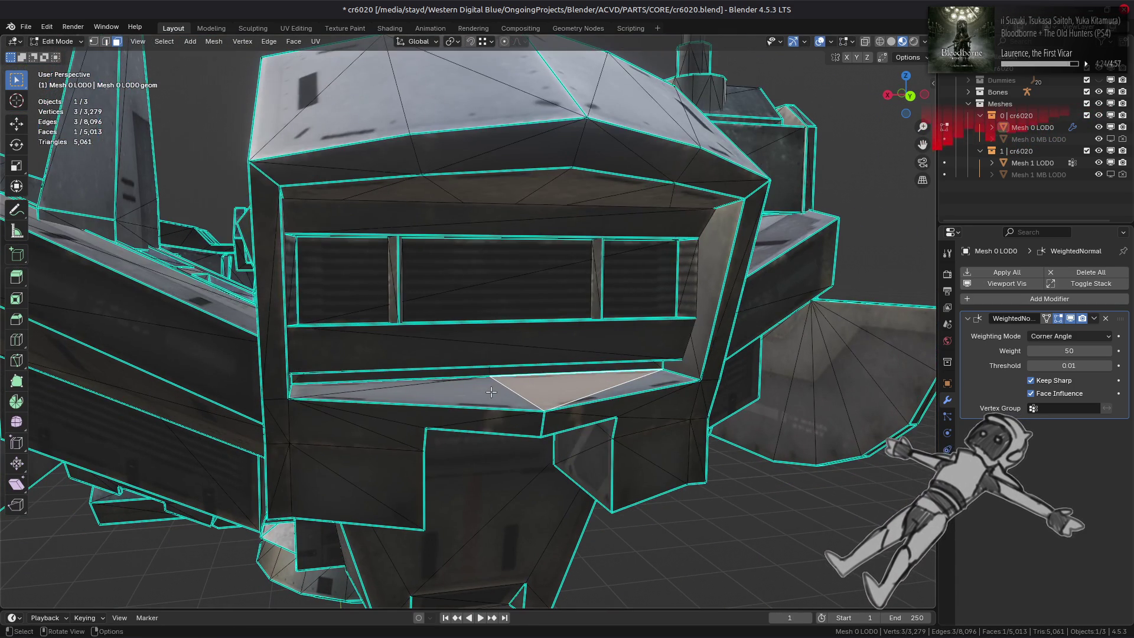
key(ctrl+l)
key(shift+h)
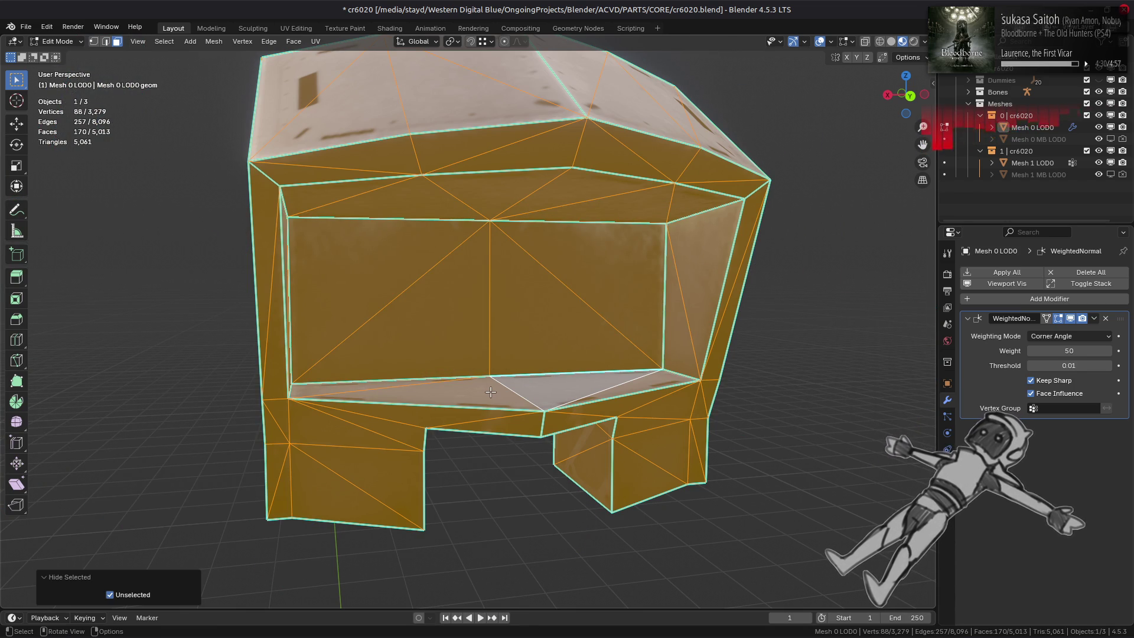
key(Tab)
middle_drag(489, 396, 418, 393)
scroll(479, 380, up, 3)
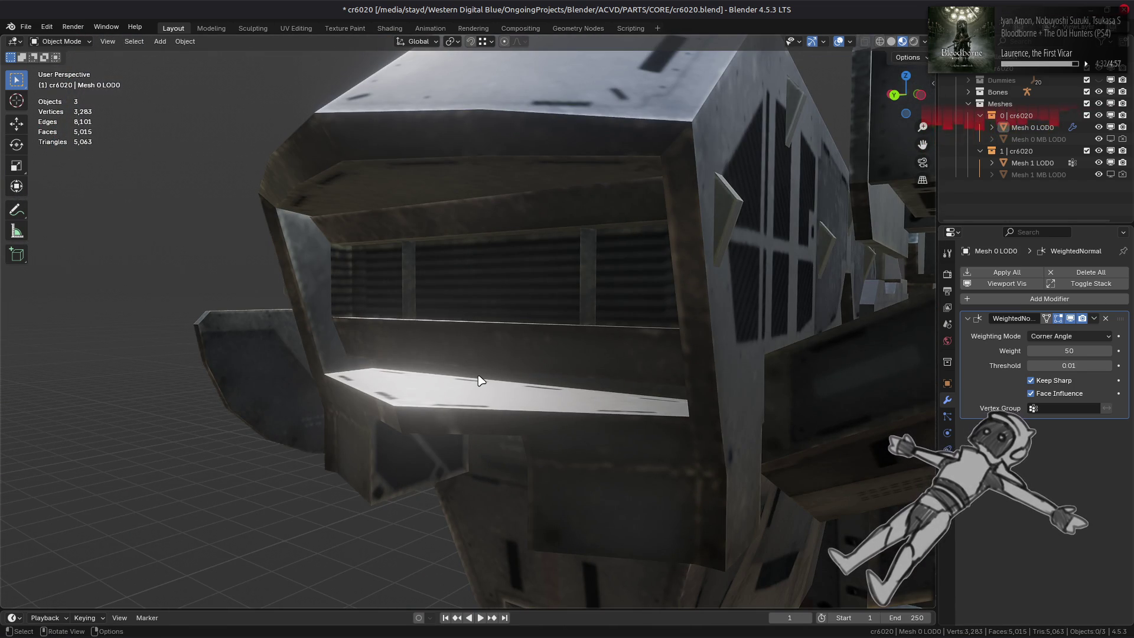
key(Tab)
Step: Mark the head box opening's edges sharp
click(404, 197)
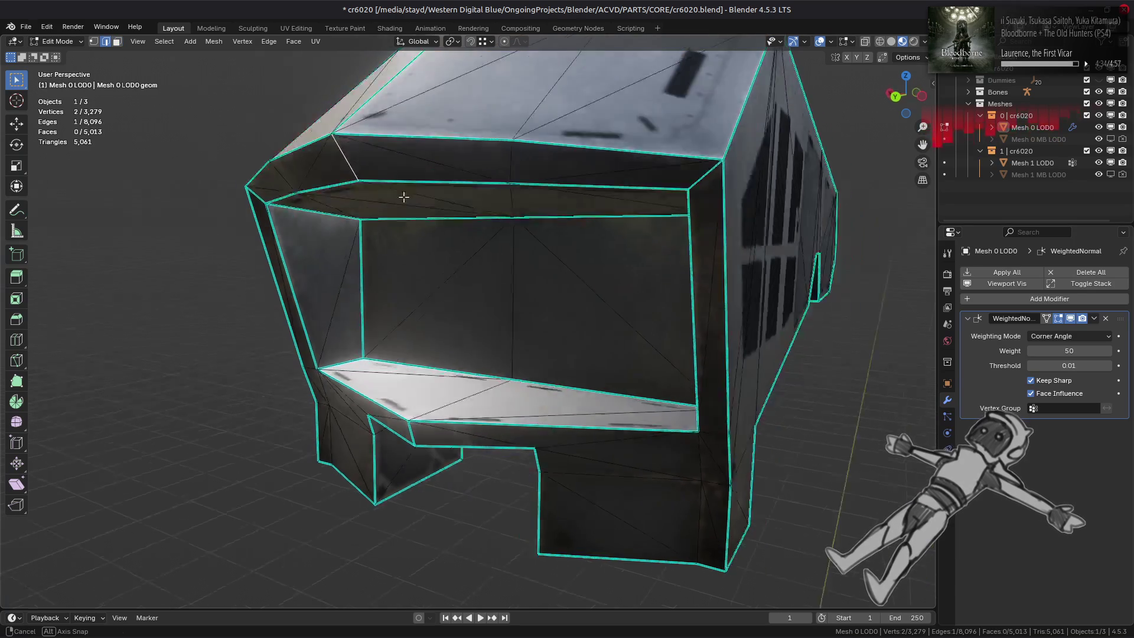
middle_drag(403, 197, 541, 332)
key(ctrl+e)
key(Escape)
key(ctrl+e)
click(493, 401)
middle_drag(493, 400, 323, 391)
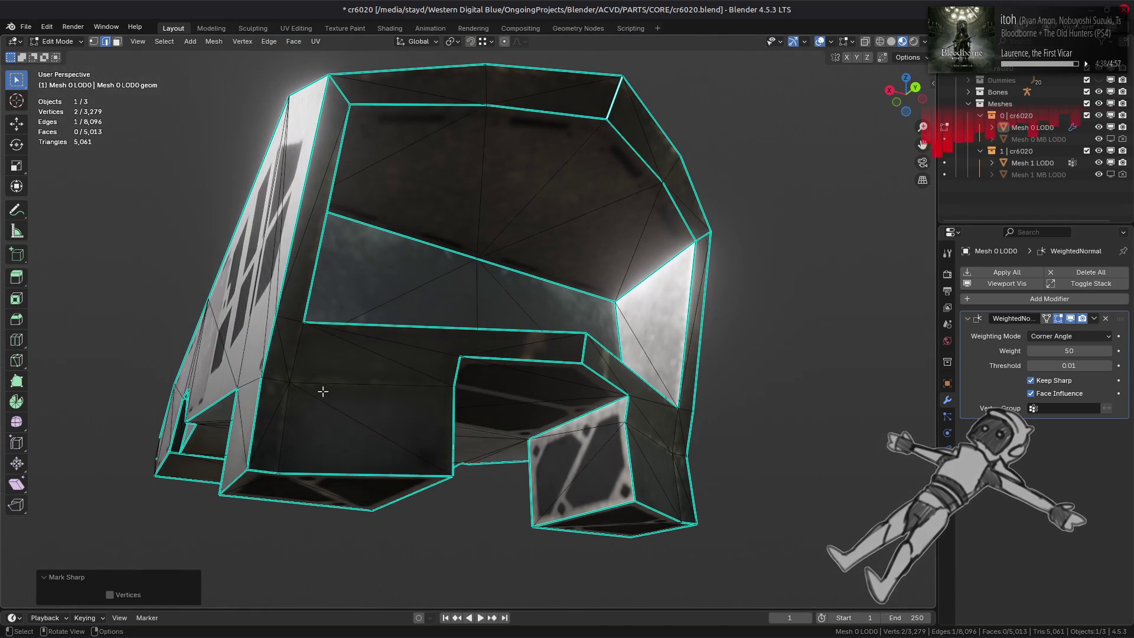
click(294, 357)
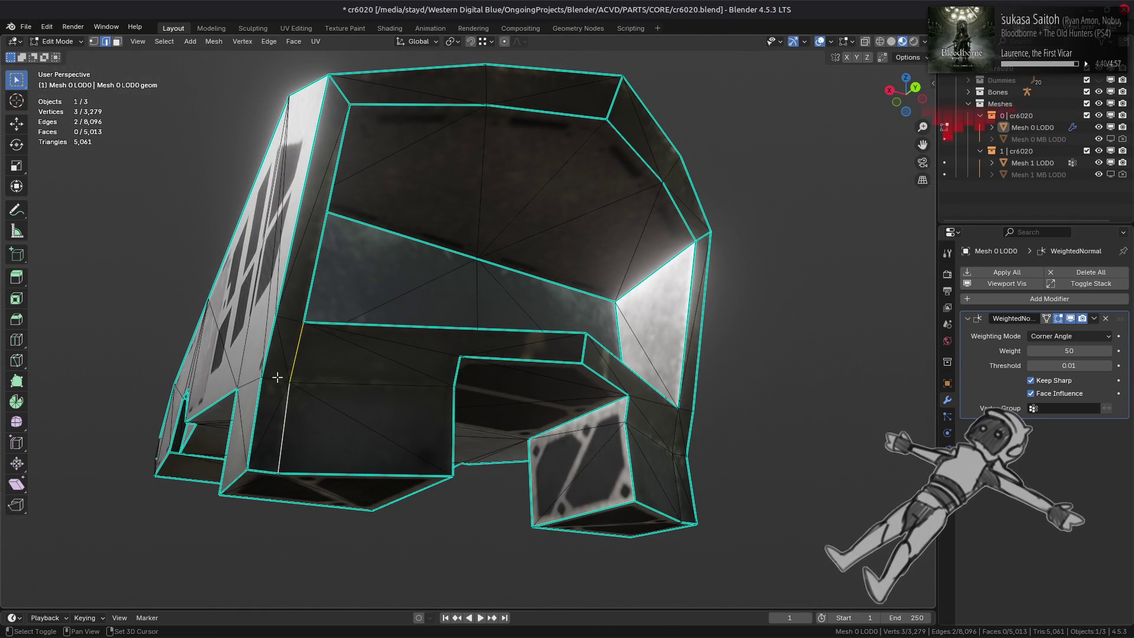
middle_drag(424, 391, 531, 400)
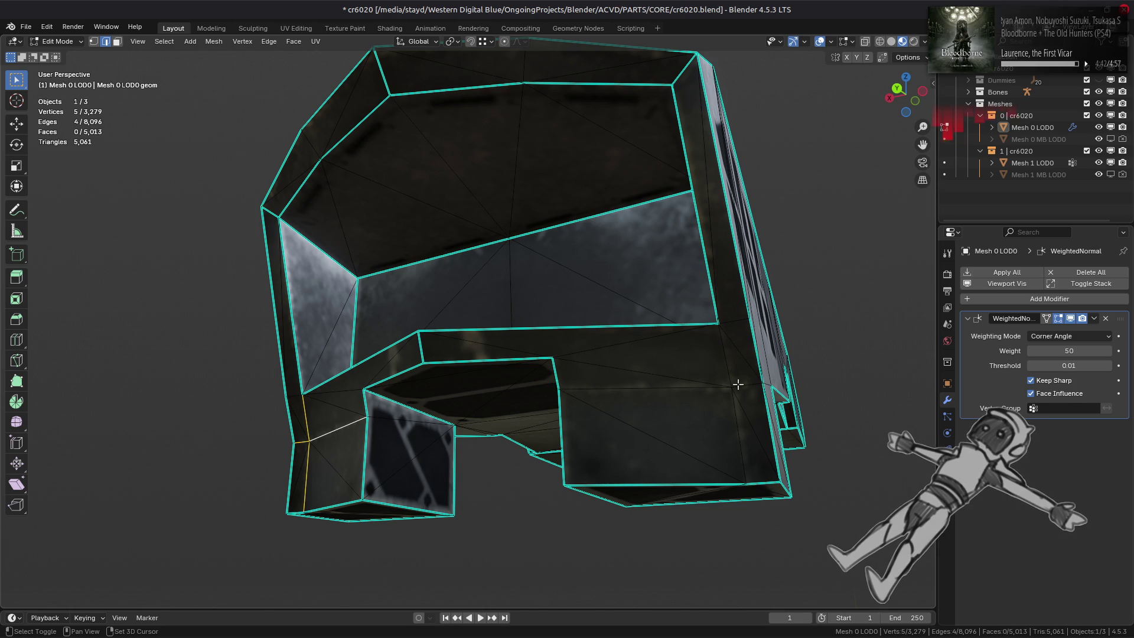
right_click(531, 417)
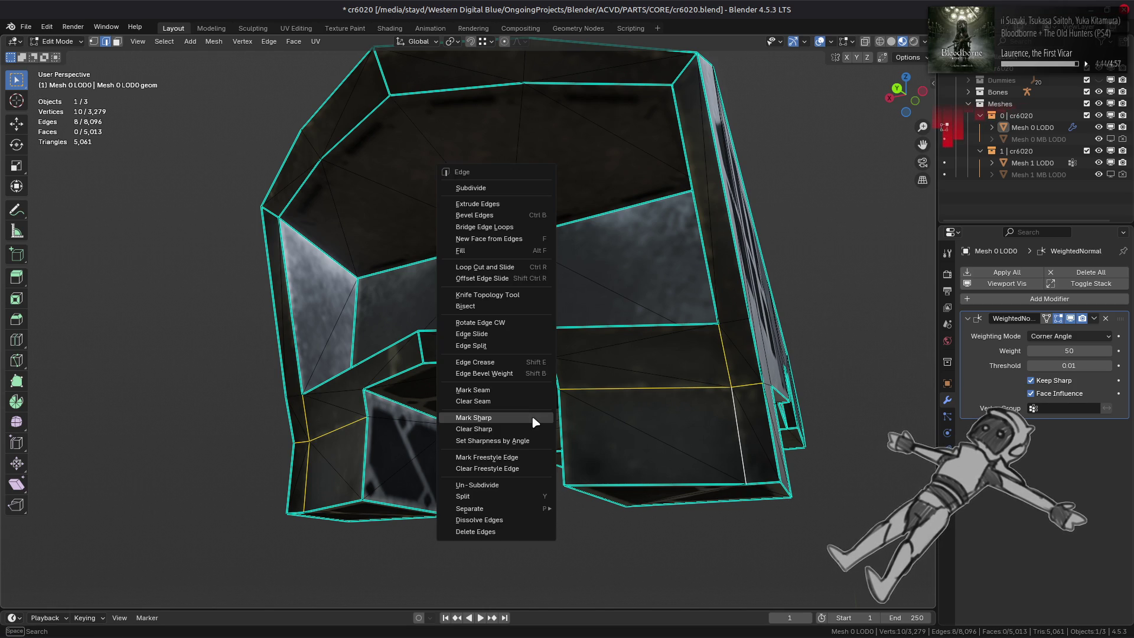
click(445, 400)
Step: Mark additional hard corner edges on the part sharp
mouse_move(445, 400)
middle_down()
mouse_move(473, 372)
mouse_move(480, 332)
mouse_move(430, 357)
mouse_move(347, 360)
mouse_move(534, 310)
middle_up()
key(alt+a)
right_click(534, 310)
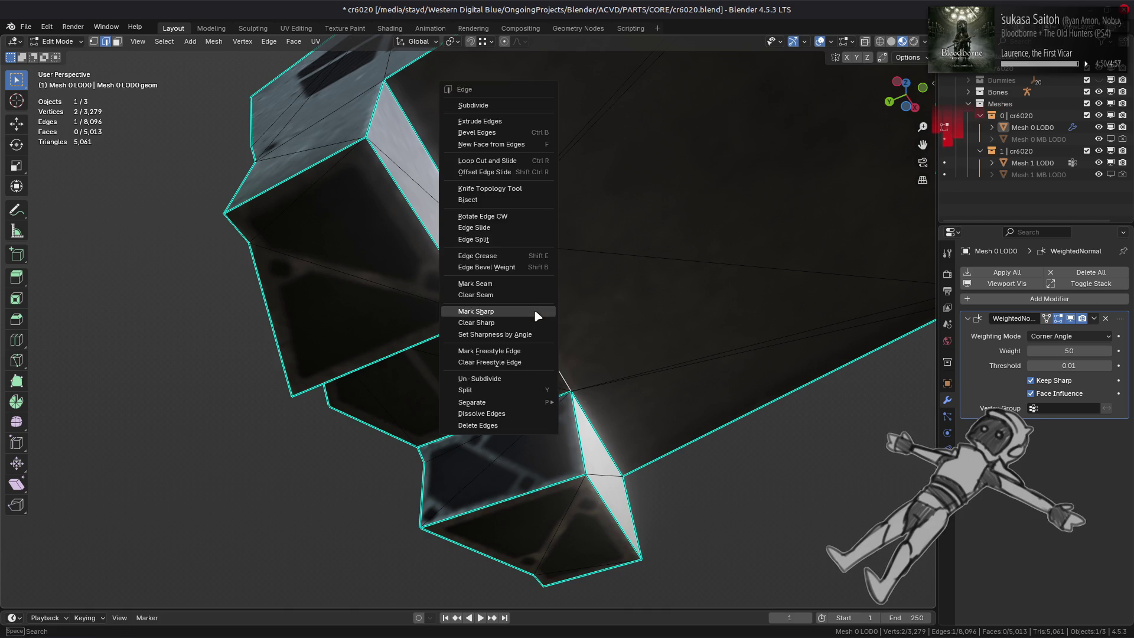
click(572, 296)
key(KP_Decimal)
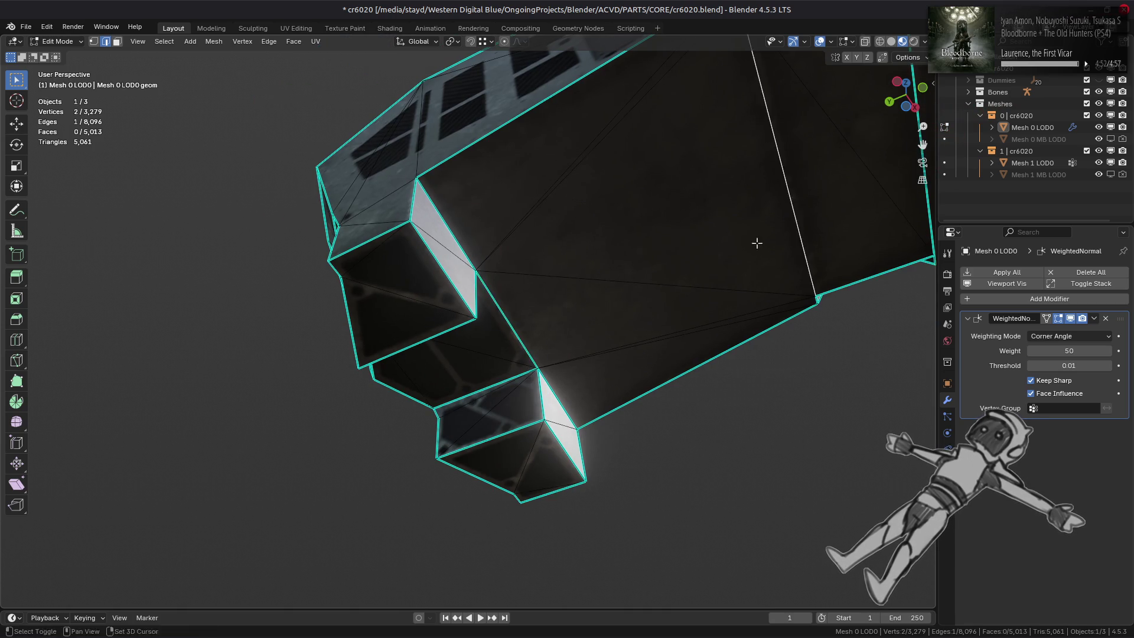
scroll(679, 380, down, 3)
key(ctrl+e)
click(660, 362)
mouse_move(660, 362)
middle_down()
mouse_move(636, 362)
mouse_move(606, 335)
mouse_move(550, 329)
mouse_move(583, 240)
mouse_move(726, 261)
mouse_move(496, 274)
mouse_move(541, 315)
mouse_move(591, 319)
mouse_move(514, 324)
mouse_move(731, 325)
mouse_move(725, 334)
mouse_move(484, 321)
mouse_move(749, 325)
mouse_move(481, 334)
middle_up()
scroll(636, 363, up, 4)
scroll(650, 383, down, 1)
scroll(662, 384, down, 2)
scroll(605, 335, down, 2)
scroll(550, 329, up, 5)
Step: Extrude a single edge of the piece vertically along Z
key(ctrl+l)
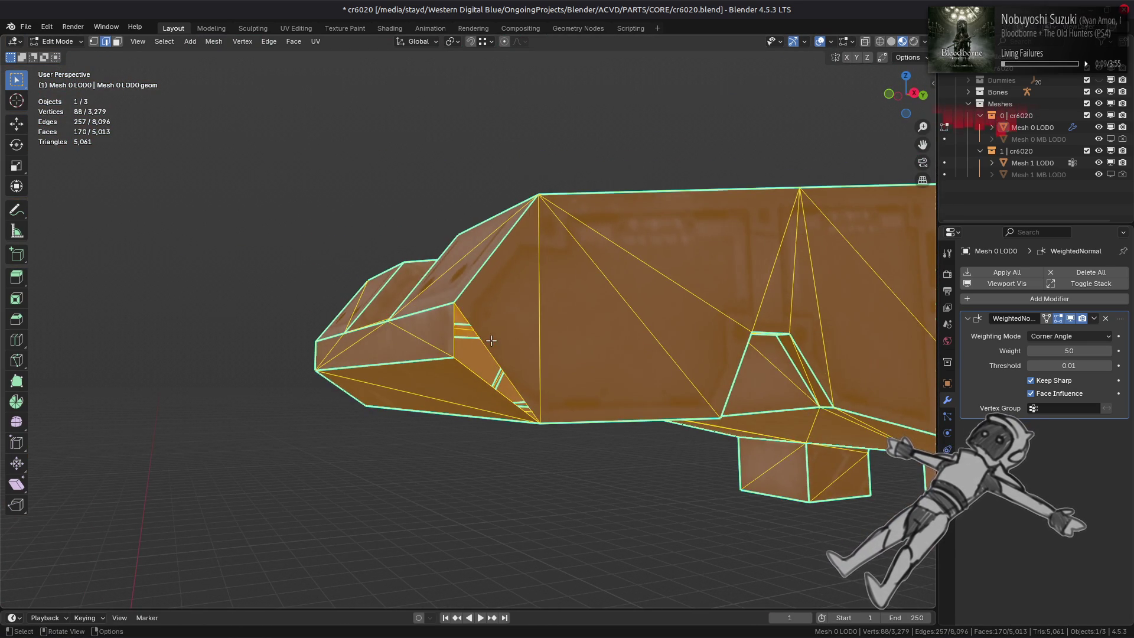
click(491, 341)
key(n)
click(929, 108)
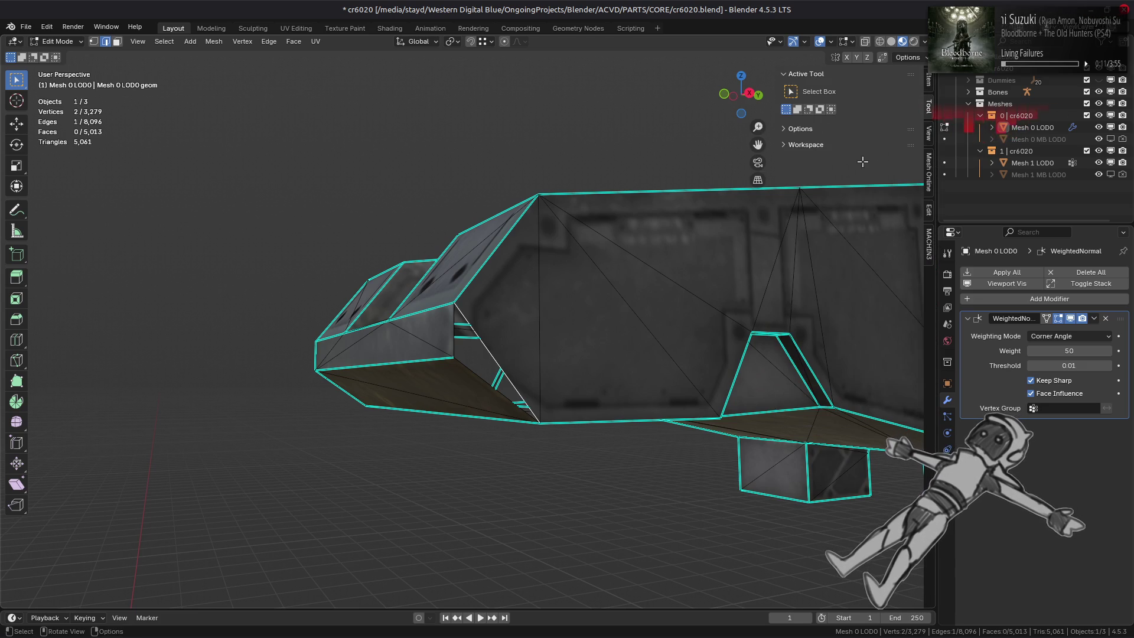
middle_drag(540, 316, 539, 312)
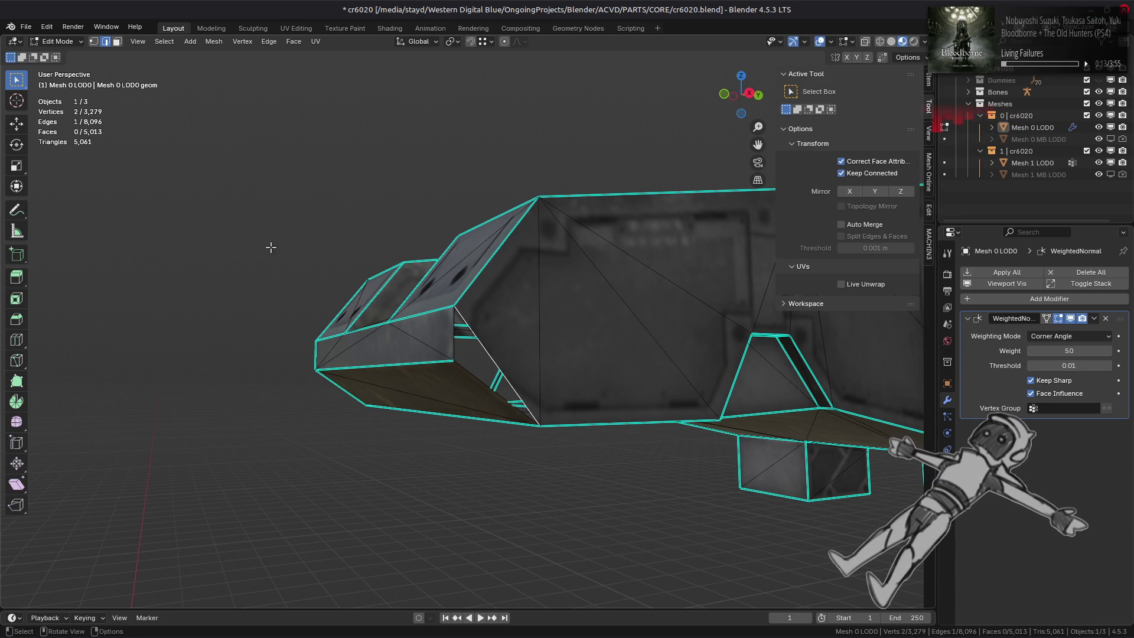
click(19, 126)
key(e)
key(z)
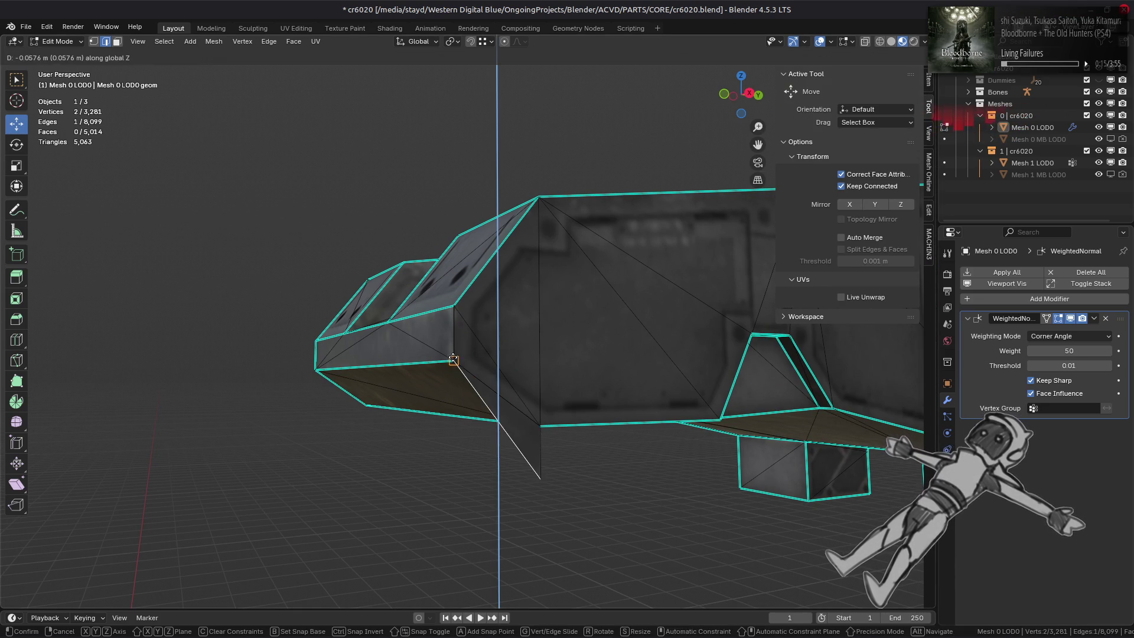
click(453, 359)
Step: Dissolve the stray vertex and merge the seam's overlapping vertices by distance
click(541, 477)
right_click(536, 484)
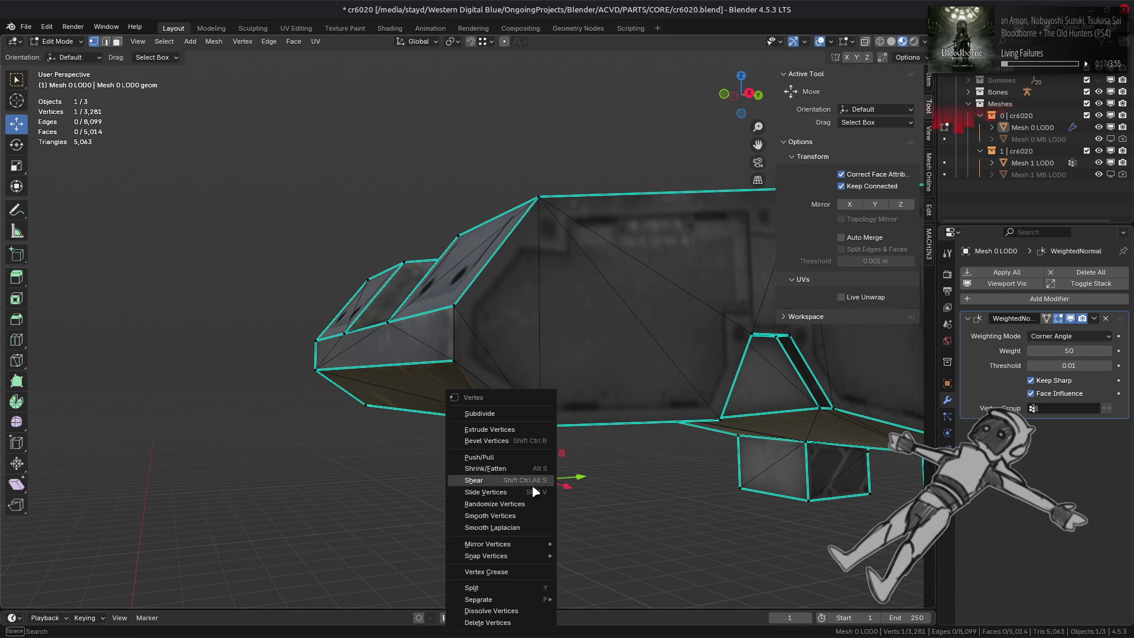
click(508, 614)
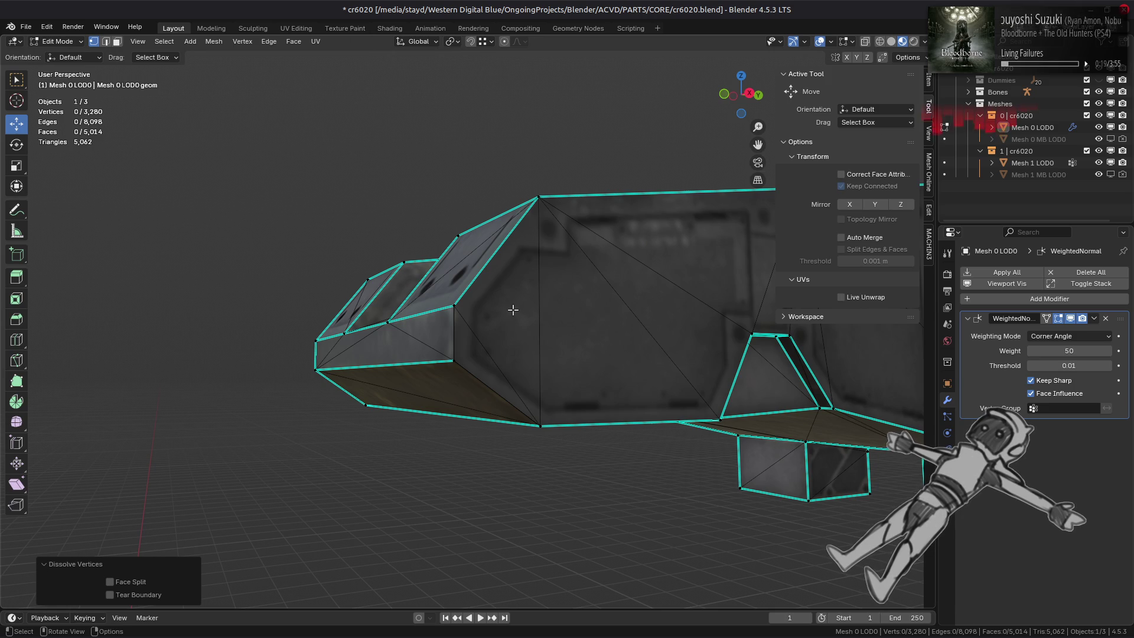
key(n)
middle_drag(513, 309, 499, 319)
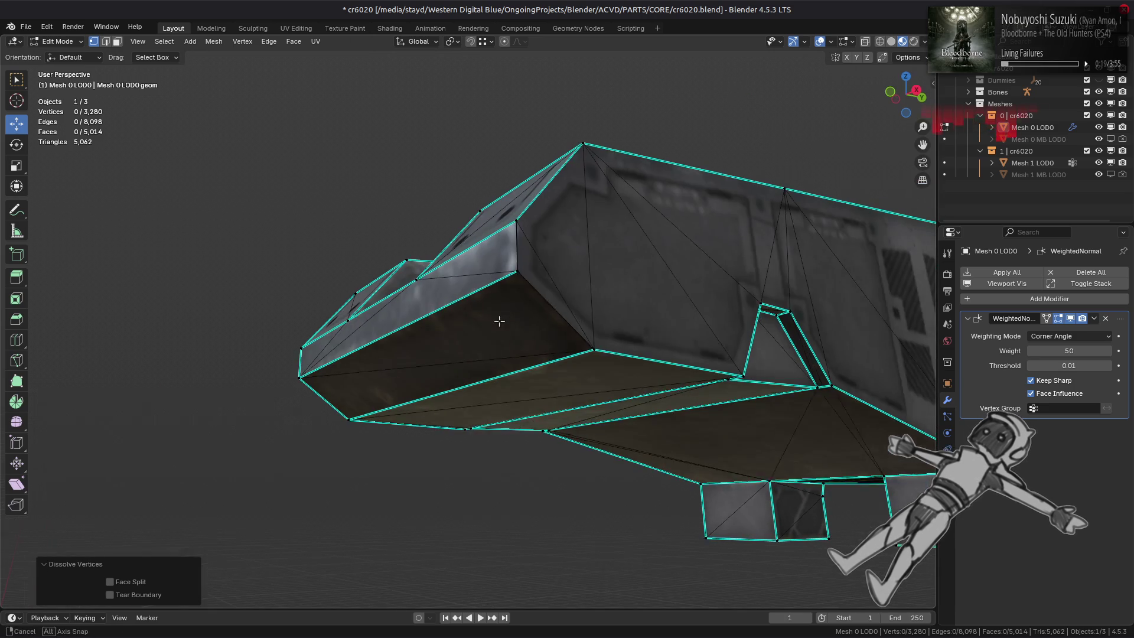
click(498, 319)
key(ctrl+KP_Add)
key(ctrl+KP_Add)
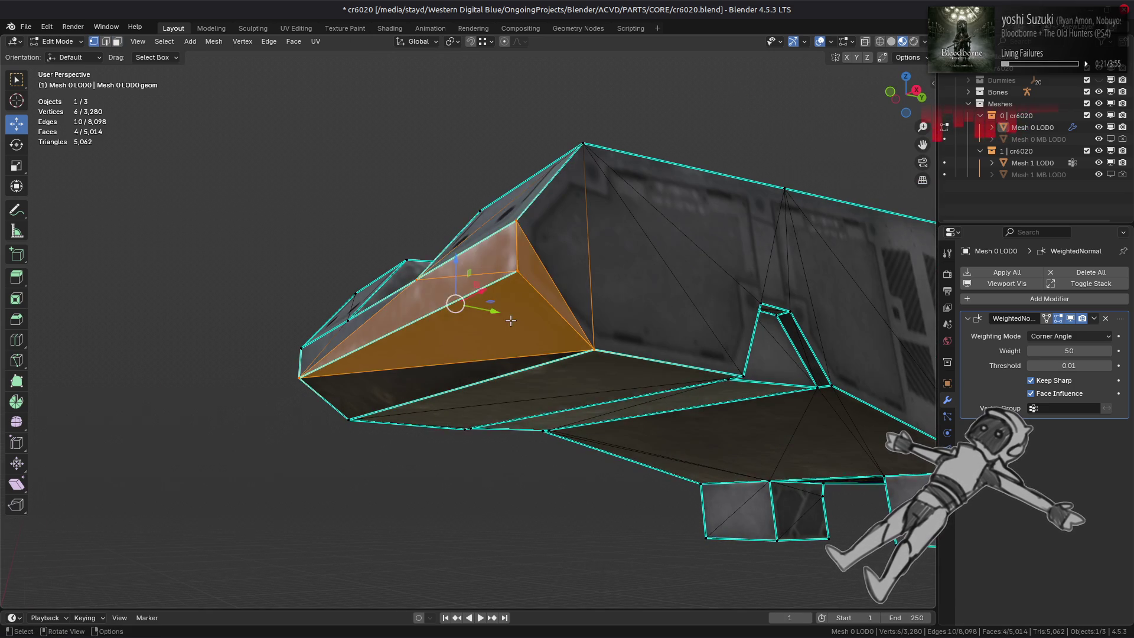
right_click(511, 320)
mouse_move(472, 285)
click(641, 341)
Step: Mark the vertical corner edge and the diagonal edge sharp
key(2)
click(519, 256)
shift+click(556, 310)
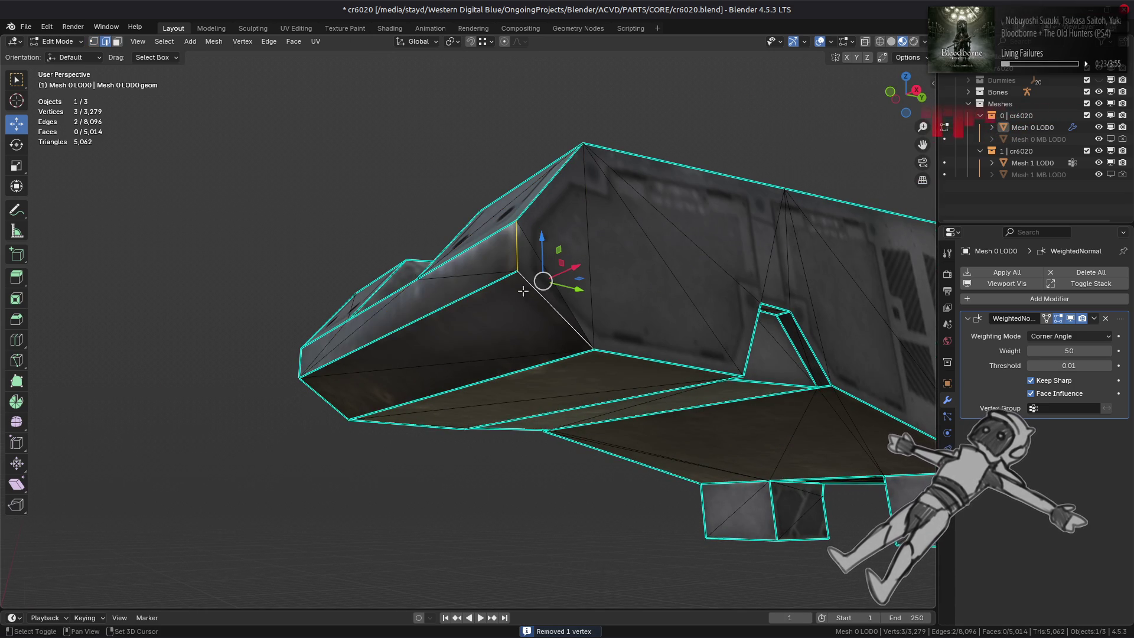
right_click(390, 407)
click(371, 509)
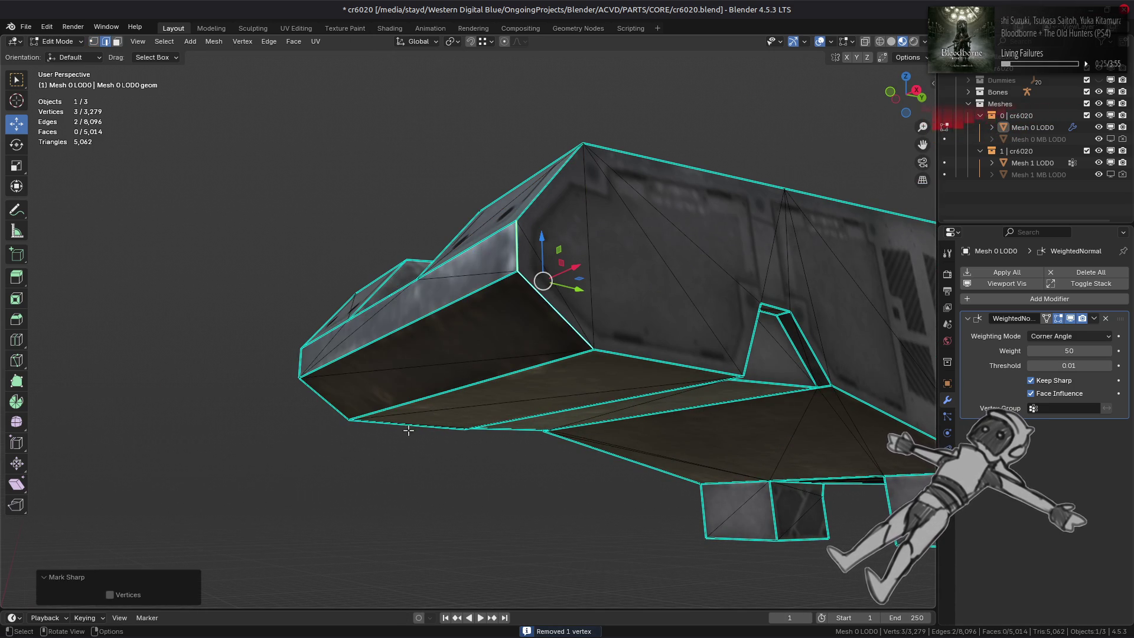
key(alt+a)
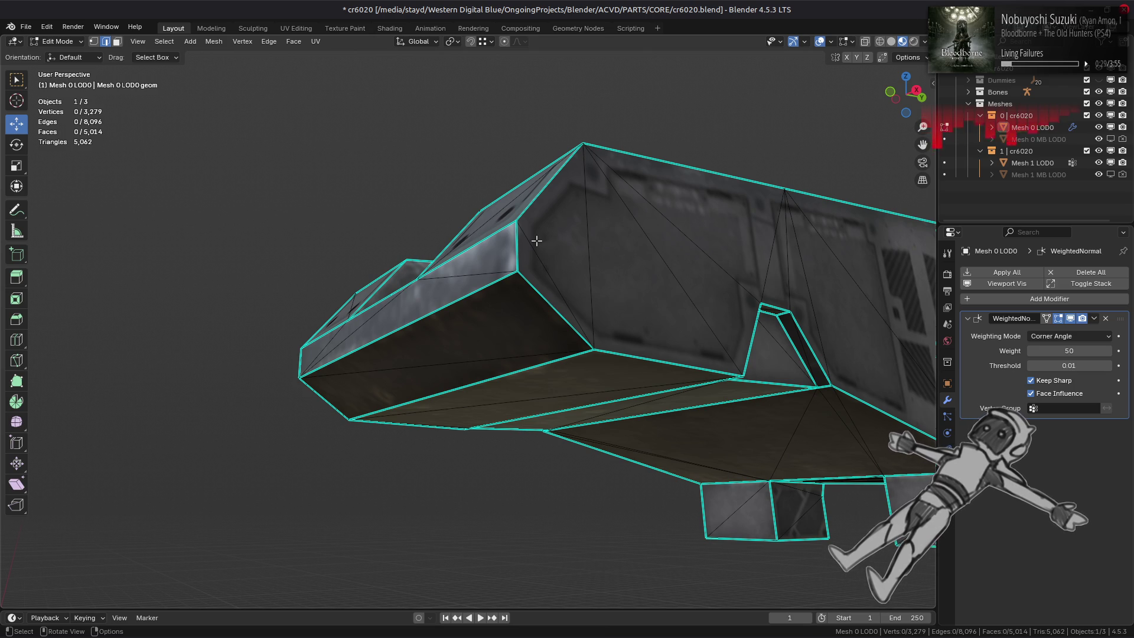
mouse_move(537, 240)
middle_down()
mouse_move(470, 297)
mouse_move(597, 334)
mouse_move(528, 252)
mouse_move(451, 258)
mouse_move(413, 213)
mouse_move(426, 169)
mouse_move(391, 255)
mouse_move(426, 309)
mouse_move(646, 312)
mouse_move(641, 282)
middle_up()
Step: Mark an edge path on the panel piece sharp and preview the shading
key(3)
key(Tab)
scroll(453, 254, up, 3)
key(Tab)
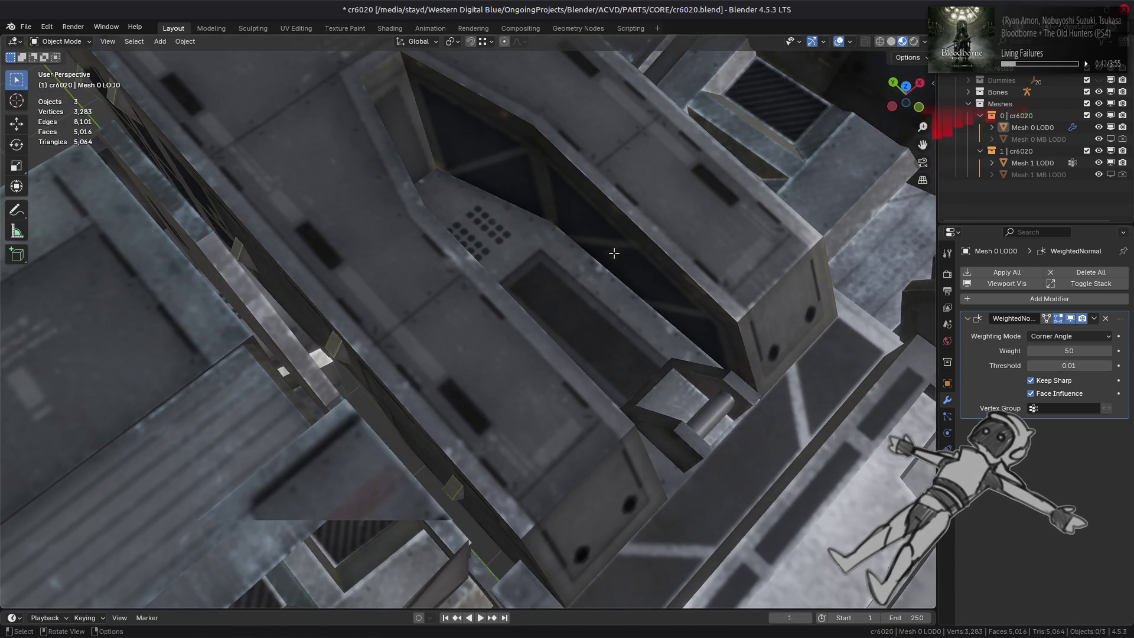
key(2)
mouse_move(560, 195)
middle_down()
mouse_move(469, 203)
mouse_move(478, 246)
middle_up()
ctrl+click(491, 251)
key(ctrl+e)
click(641, 337)
key(Tab)
mouse_move(641, 336)
middle_down()
mouse_move(505, 308)
mouse_move(484, 321)
mouse_move(678, 367)
mouse_move(660, 302)
middle_up()
key(Tab)
key(Tab)
key(Tab)
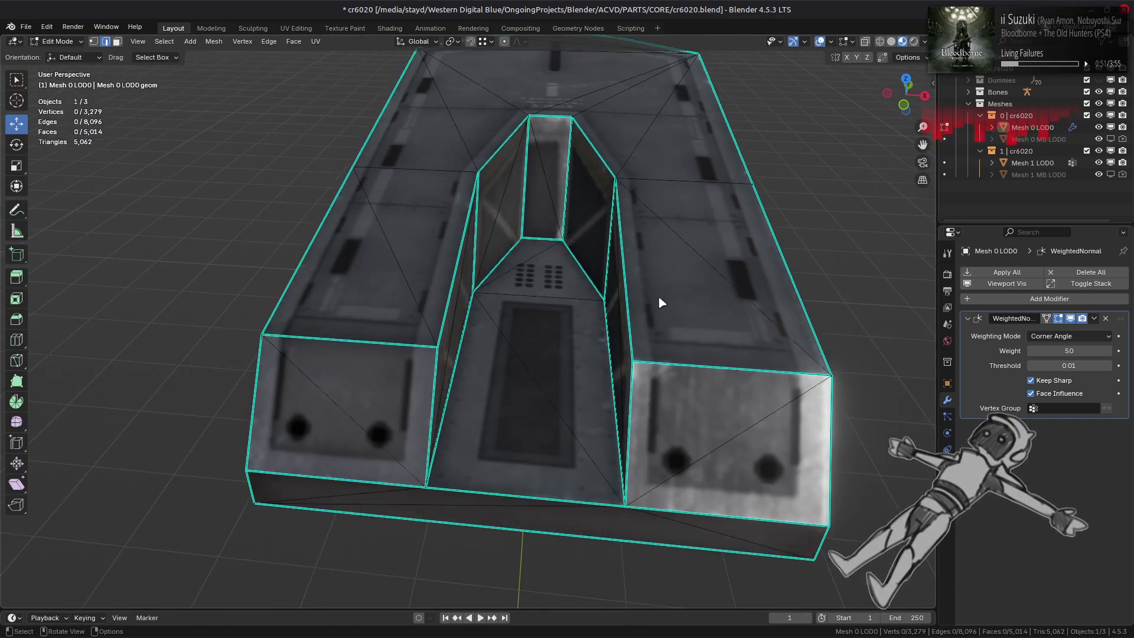
Step: Select the whole panel piece and run Face > Beautify Faces
key(3)
key(l)
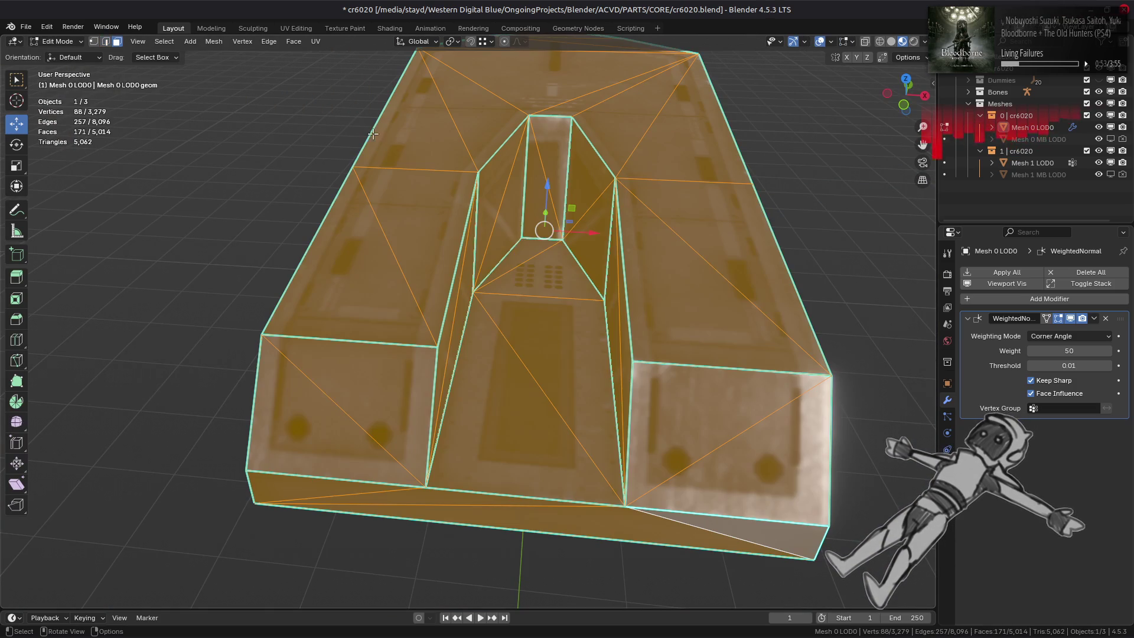
click(293, 41)
click(335, 193)
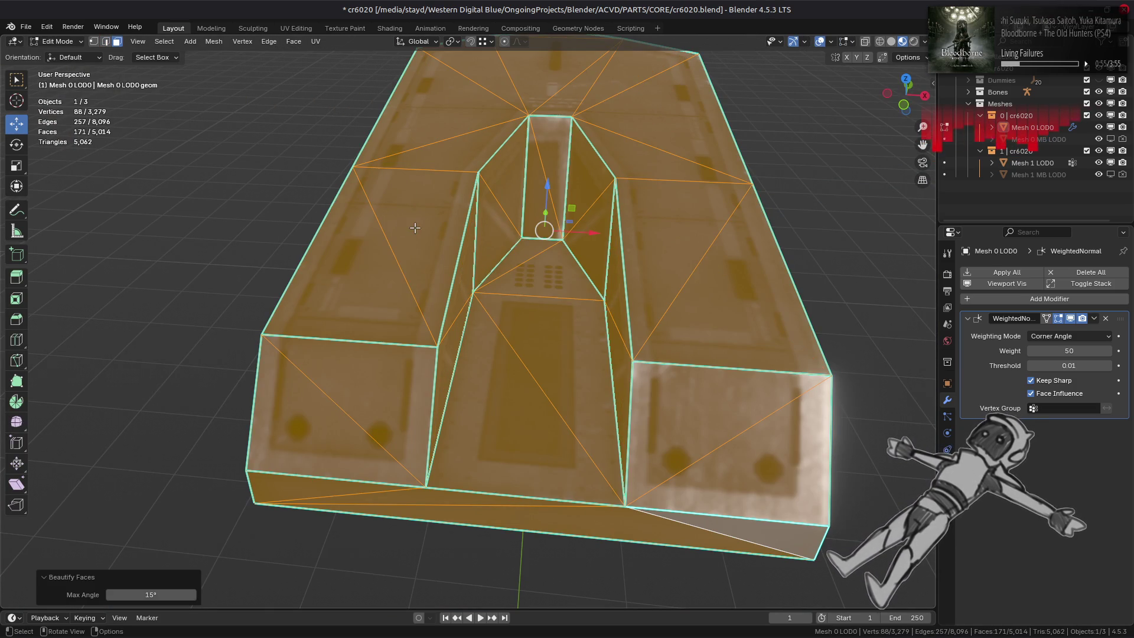
scroll(334, 236, down, 3)
mouse_move(425, 260)
middle_down()
mouse_move(455, 257)
mouse_move(379, 238)
mouse_move(429, 244)
mouse_move(430, 281)
middle_up()
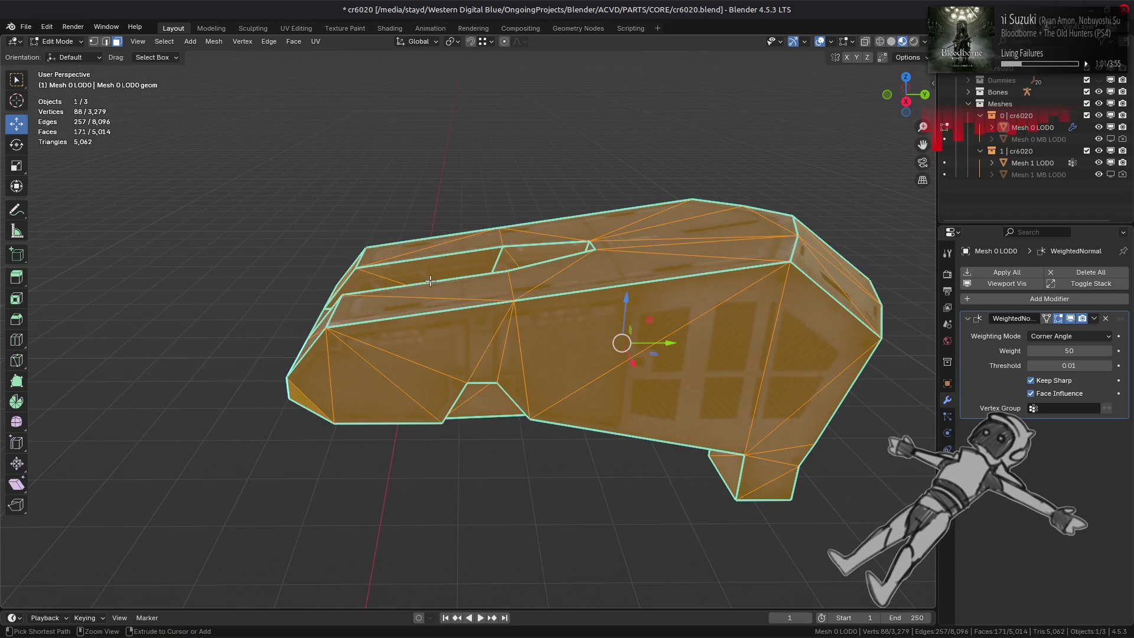
Step: Undo and rerun Beautify Faces, comparing the triangulation before and after
key(ctrl+z)
click(294, 42)
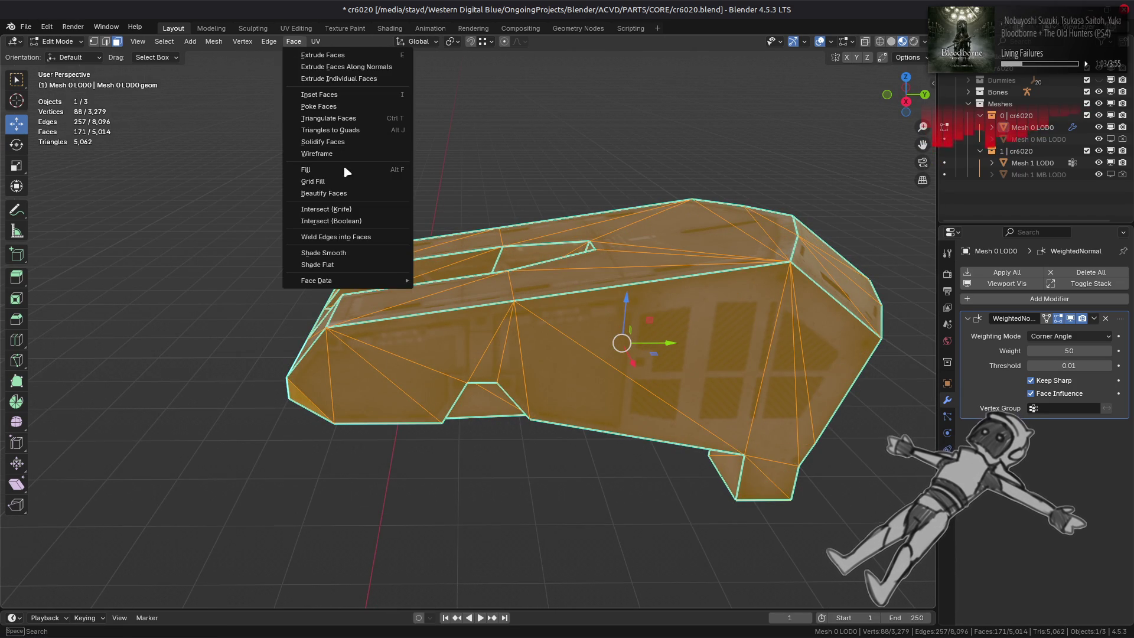
click(343, 194)
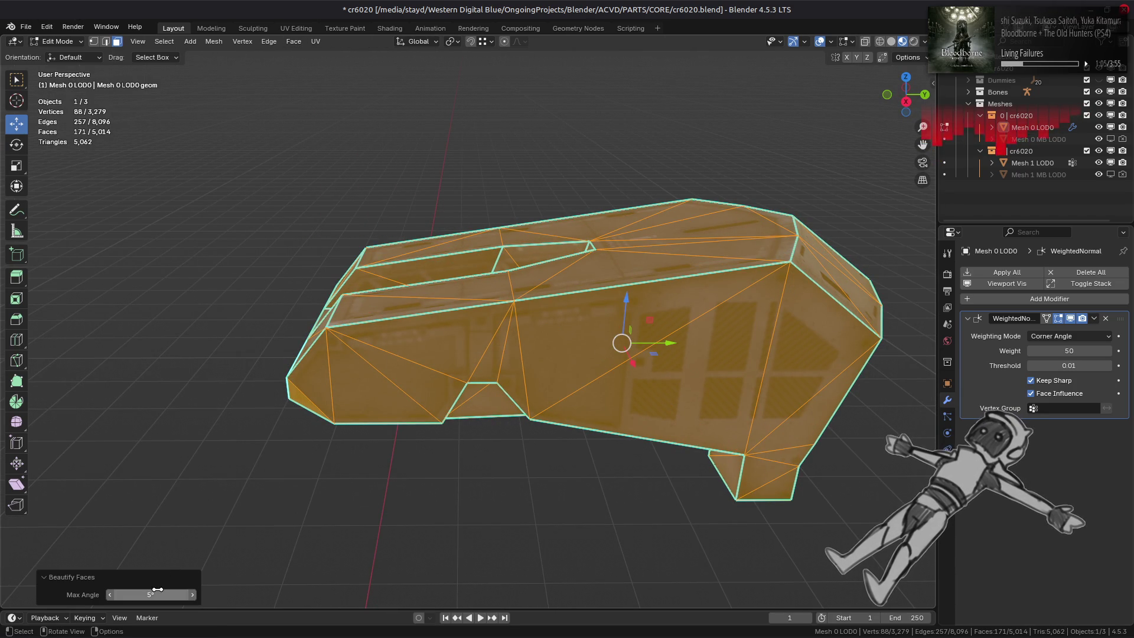
middle_drag(544, 305, 596, 310)
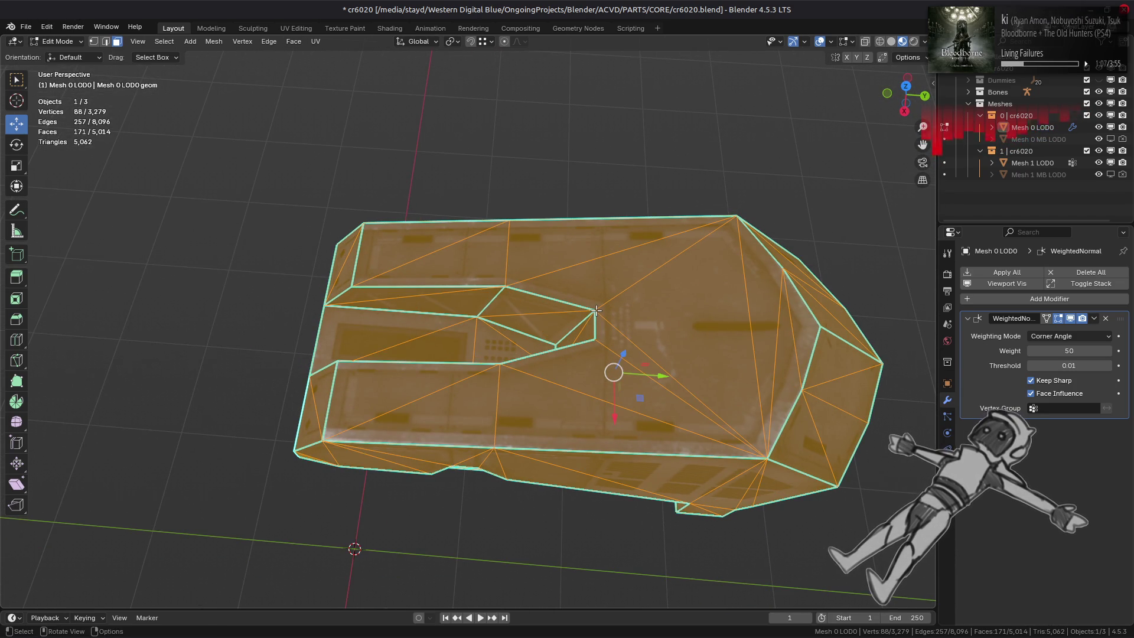
key(ctrl+z)
key(ctrl+shift+z)
key(ctrl+z)
middle_drag(596, 310, 662, 312)
click(679, 313)
scroll(650, 355, up, 5)
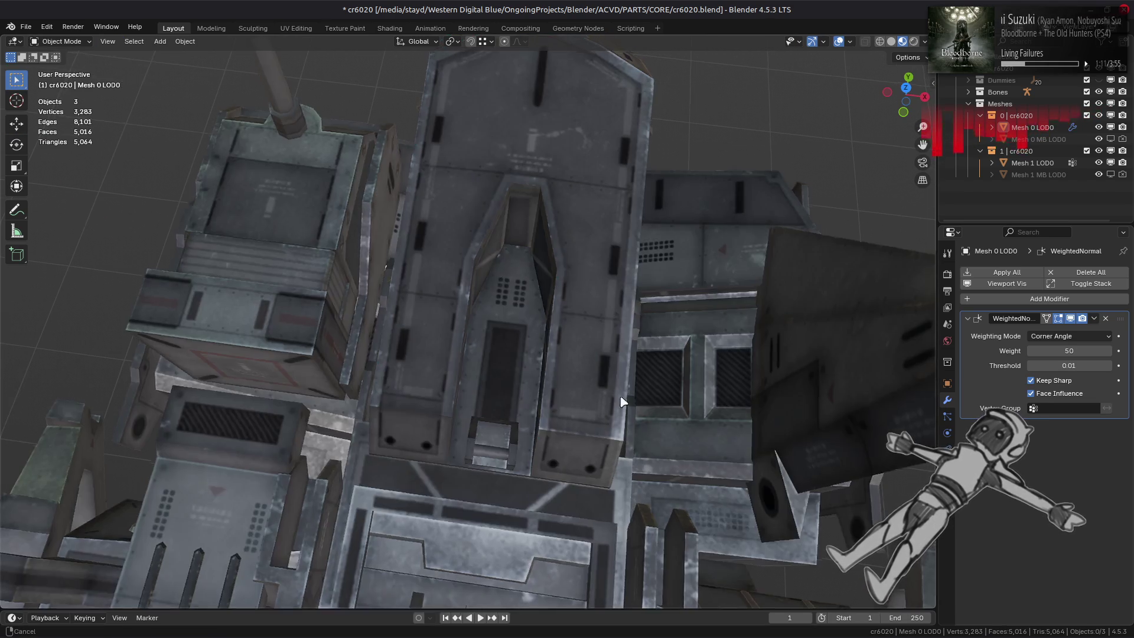
Step: Select the connected piece and toggle undo/redo to compare its triangulation before and after
key(l)
key(ctrl+z)
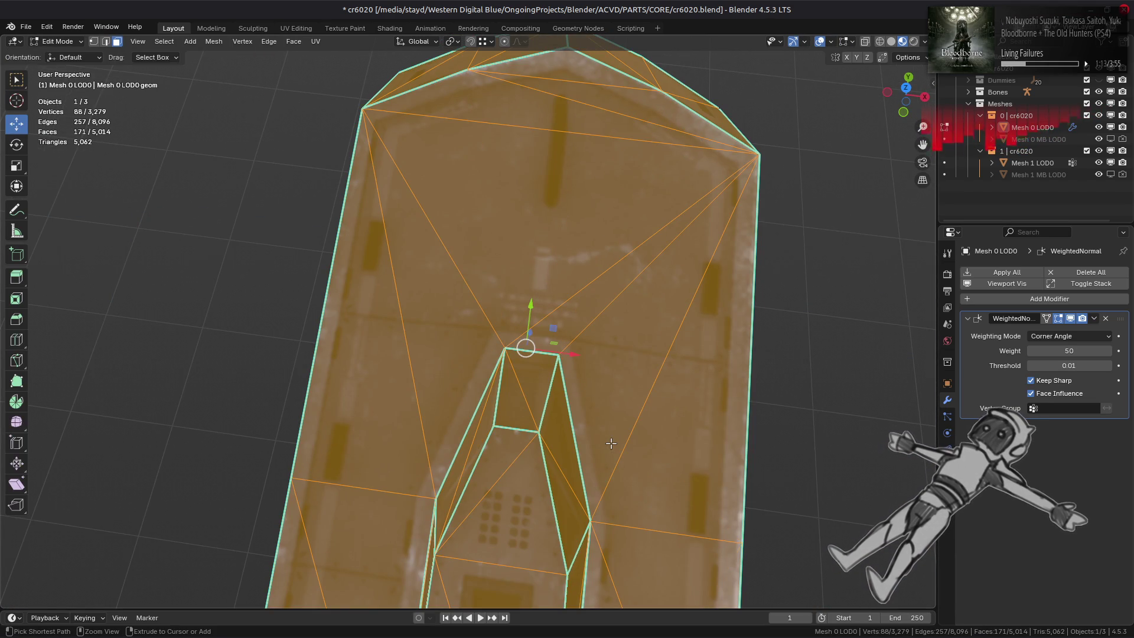
key(ctrl+shift+z)
key(ctrl+z)
key(ctrl+shift+z)
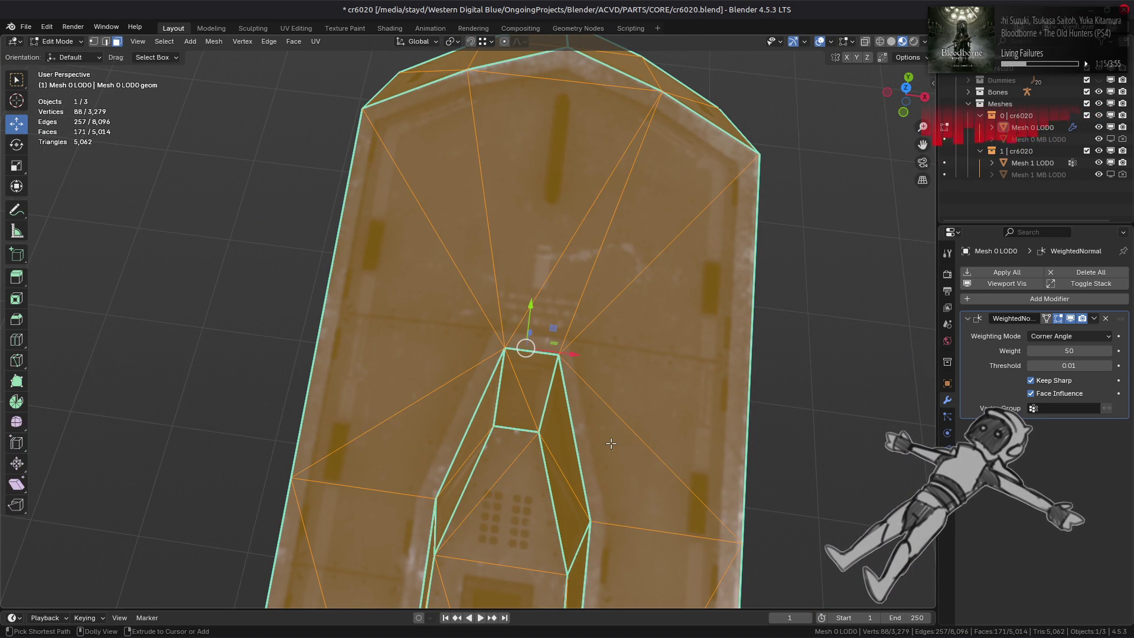
Step: Isolate the chimney piece on its own, framed in view and deselected
key(alt+a)
scroll(611, 443, down, 3)
mouse_move(610, 443)
middle_down()
mouse_move(703, 314)
mouse_move(531, 343)
middle_up()
scroll(703, 314, down, 3)
scroll(494, 348, up, 4)
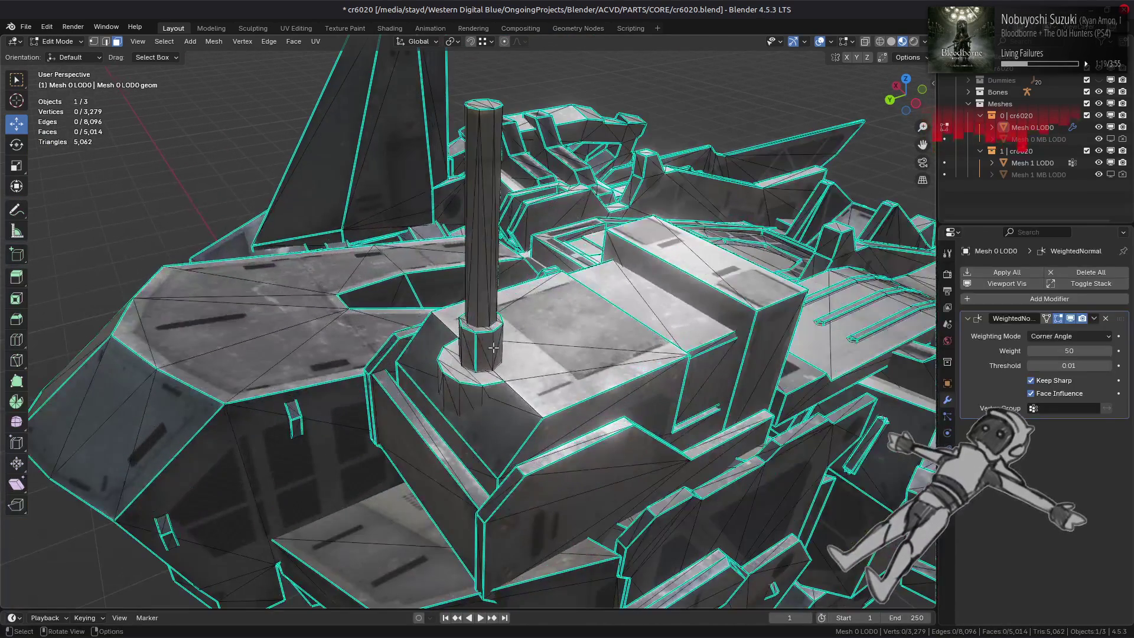
key(ctrl+l)
key(KP_Decimal)
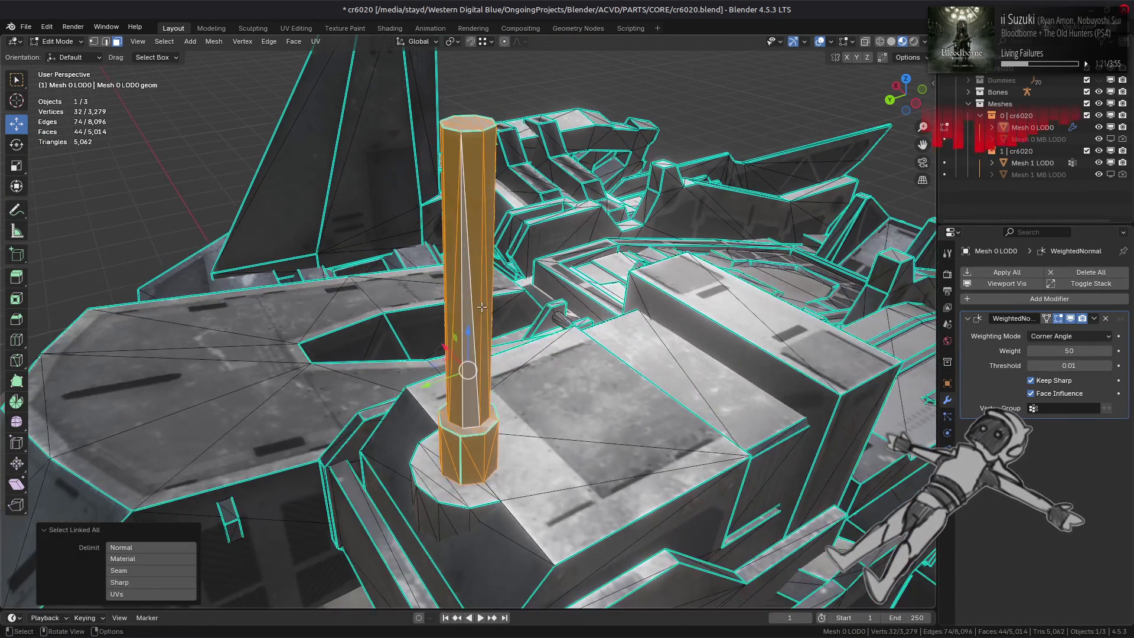
key(shift+h)
key(alt+a)
Step: Clear the sharp marking from two vertical chimney edges
middle_drag(517, 329, 475, 415)
shift+click(475, 415)
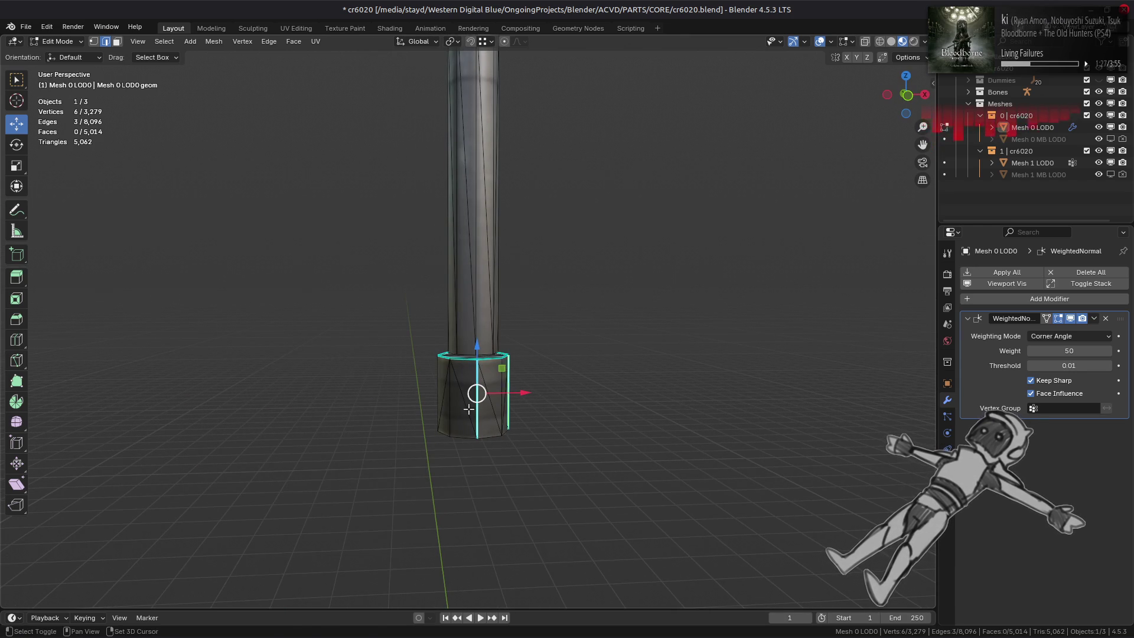
key(ctrl+e)
click(334, 519)
click(383, 384)
Step: Select the linked block under the column and hide everything else
middle_drag(382, 385, 503, 376)
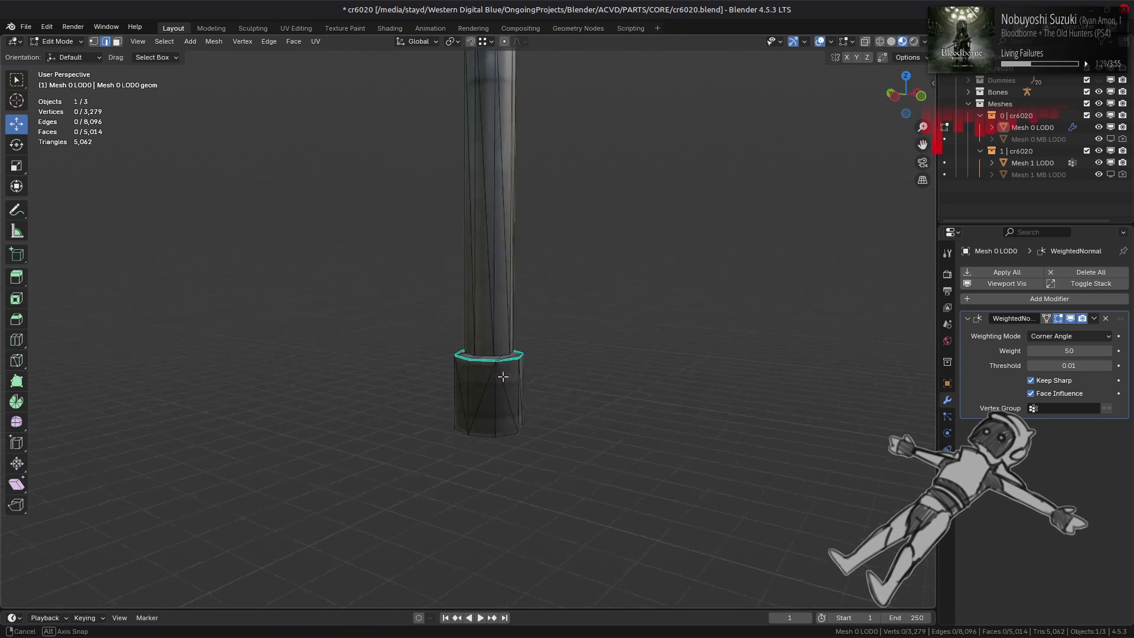
middle_drag(637, 379, 324, 261)
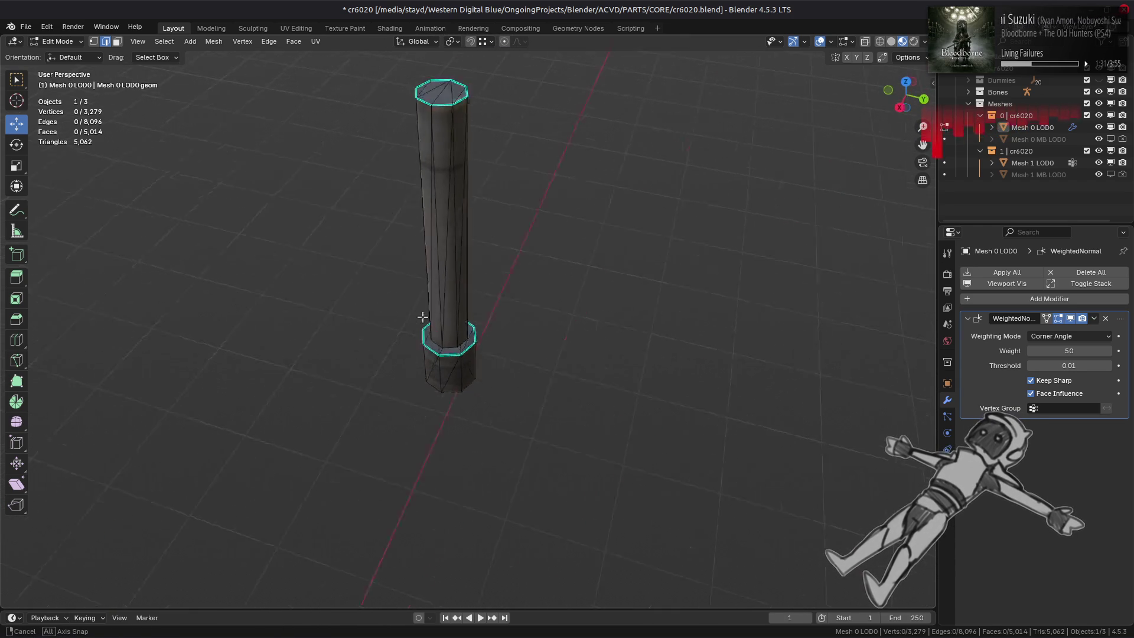
mouse_move(511, 304)
middle_down()
mouse_move(488, 349)
mouse_move(495, 214)
mouse_move(537, 359)
mouse_move(546, 336)
middle_up()
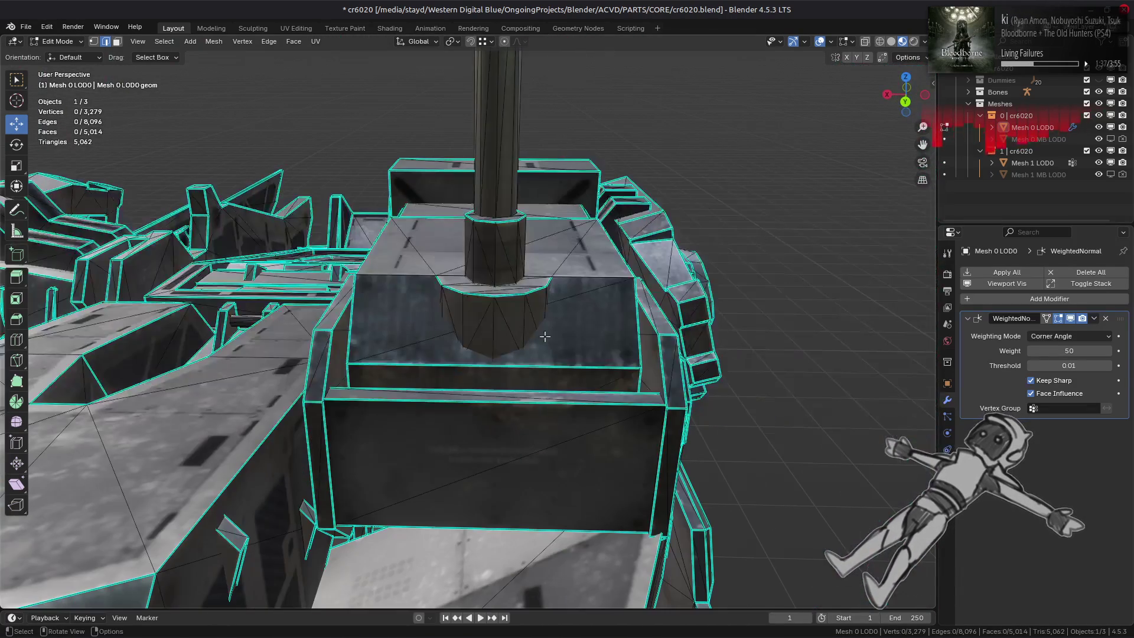
mouse_move(409, 342)
middle_down()
mouse_move(614, 304)
mouse_move(549, 296)
mouse_move(582, 313)
mouse_move(559, 329)
mouse_move(576, 325)
middle_up()
key(ctrl+l)
key(shift+h)
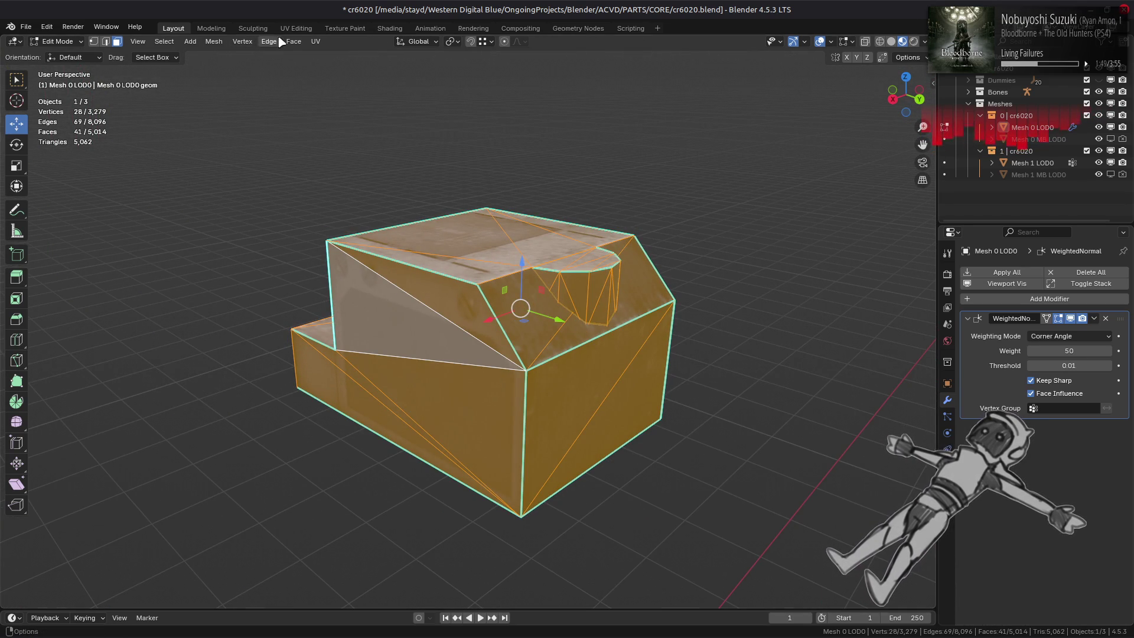
Step: Run Beautify Faces on the block, then reveal the hidden geometry
click(293, 41)
click(347, 194)
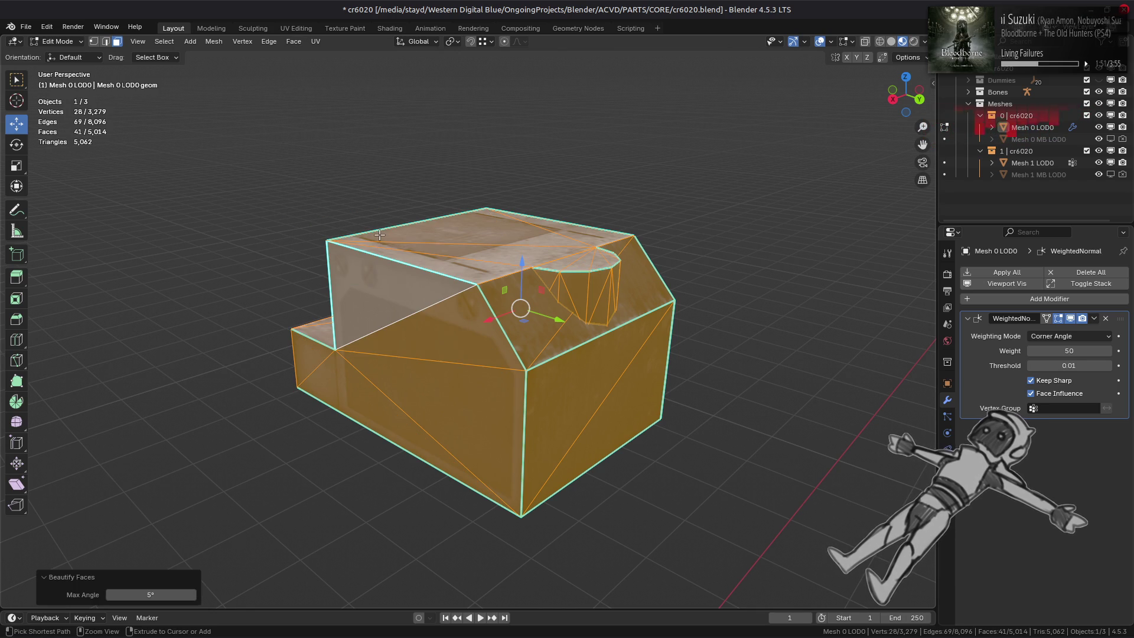
middle_drag(440, 256, 267, 233)
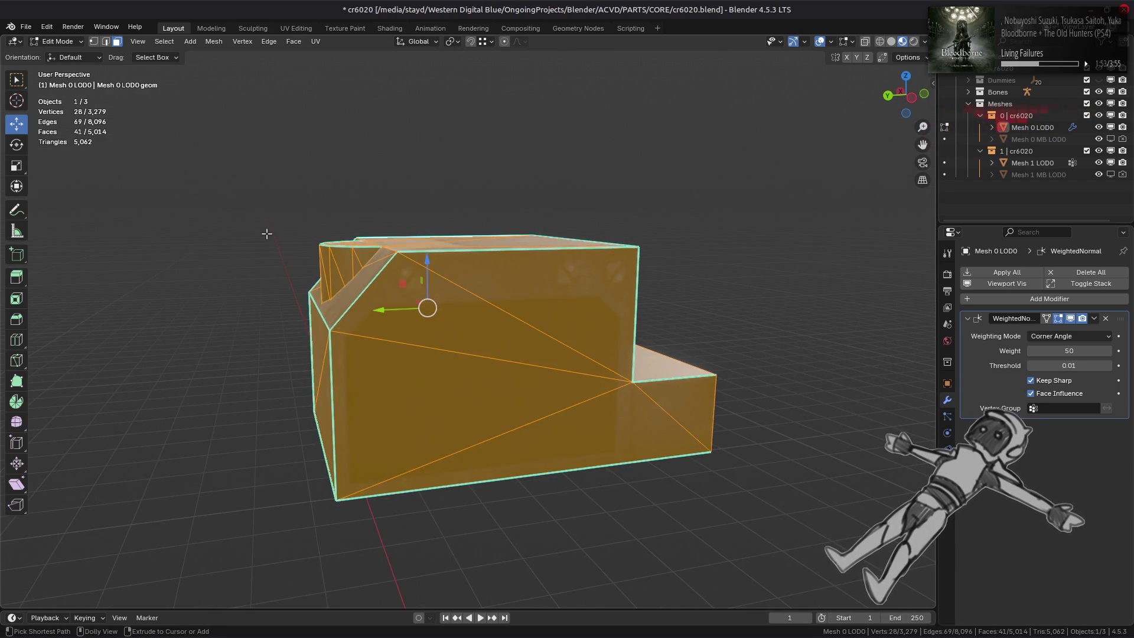
key(alt+a)
key(alt+h)
key(alt+a)
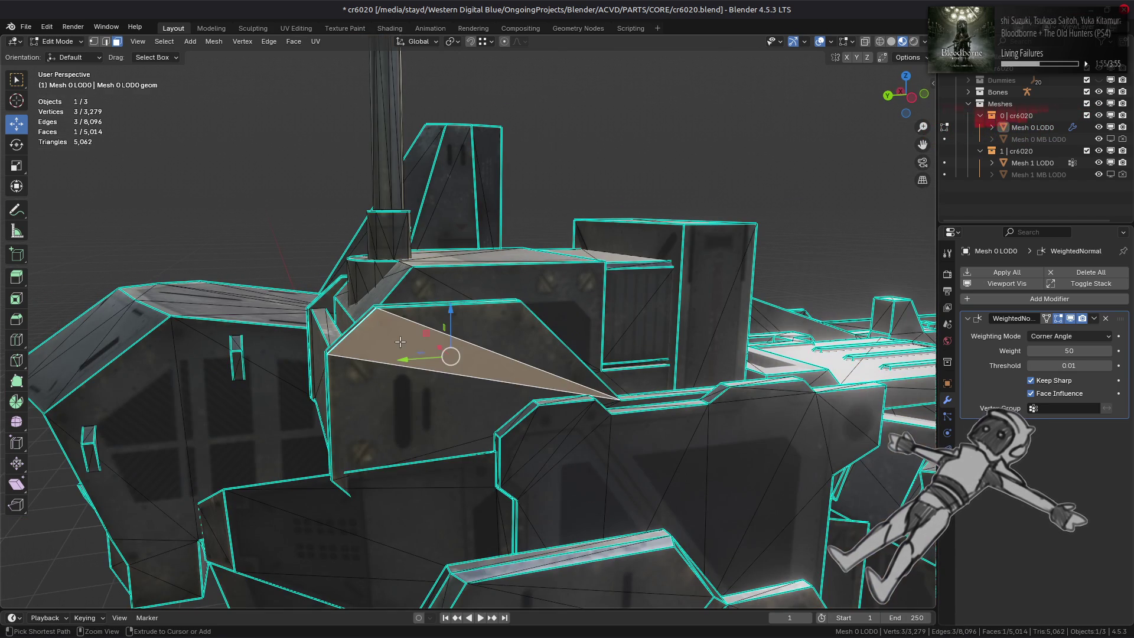
Step: Isolate the two linked side plates, framed in view and fully selected
key(ctrl+l)
middle_drag(400, 341, 424, 352)
shift+click(331, 331)
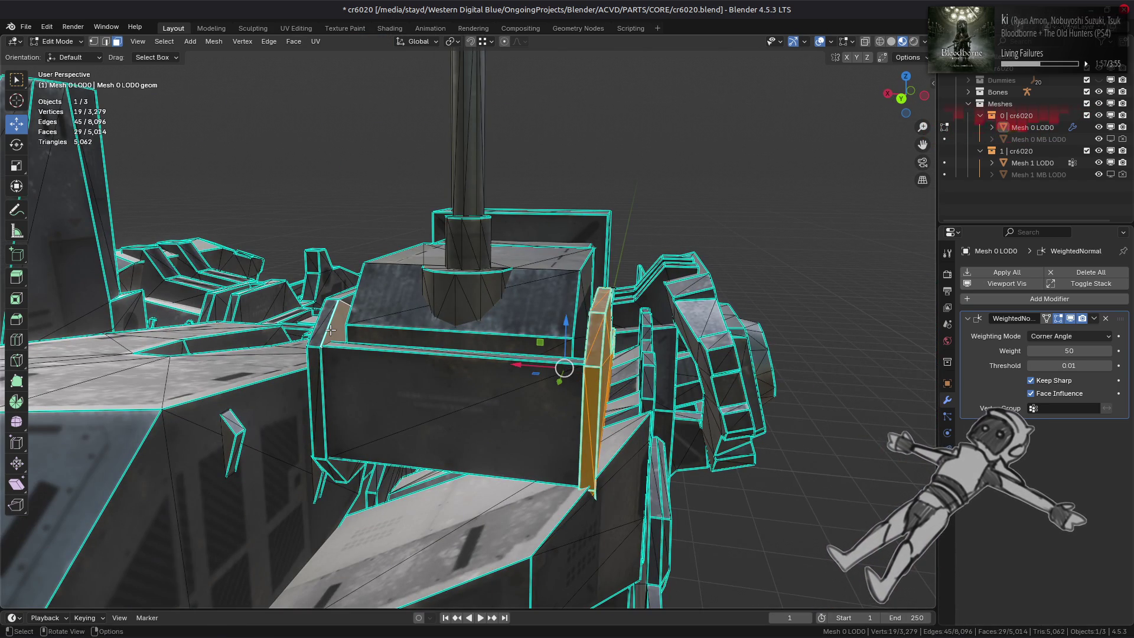
key(ctrl+l)
key(shift+h)
key(KP_Decimal)
mouse_move(471, 372)
middle_down()
mouse_move(454, 367)
mouse_move(458, 305)
mouse_move(413, 284)
mouse_move(366, 236)
middle_up()
key(alt+a)
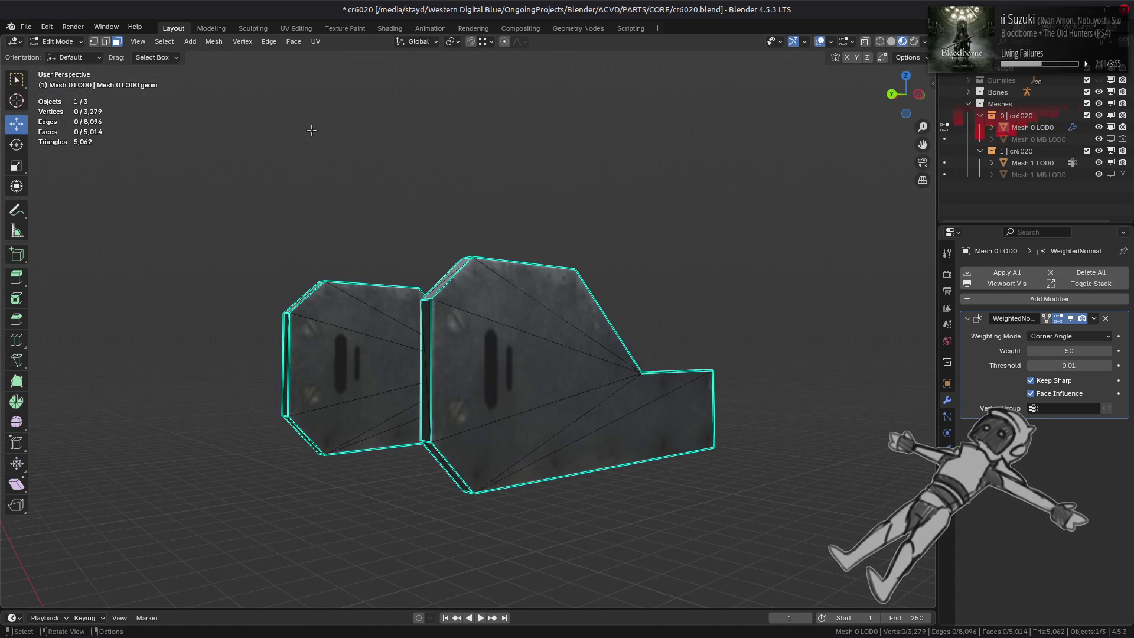
key(a)
Step: Grid Fill the two side plates' open faces, then reveal the hidden geometry
click(294, 42)
click(314, 182)
key(alt+a)
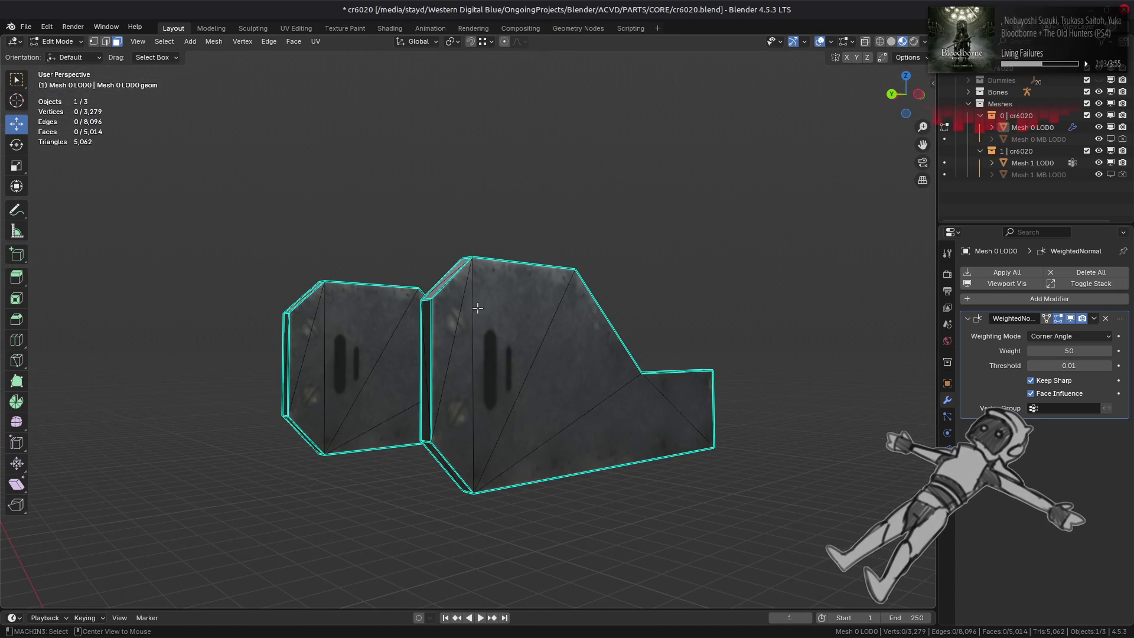
key(ctrl+l)
key(alt+h)
key(alt+a)
Step: Isolate the linked strip piece, inspect it in Object Mode, then reveal all geometry
mouse_move(468, 313)
middle_down()
mouse_move(528, 381)
mouse_move(607, 382)
middle_up()
key(ctrl+l)
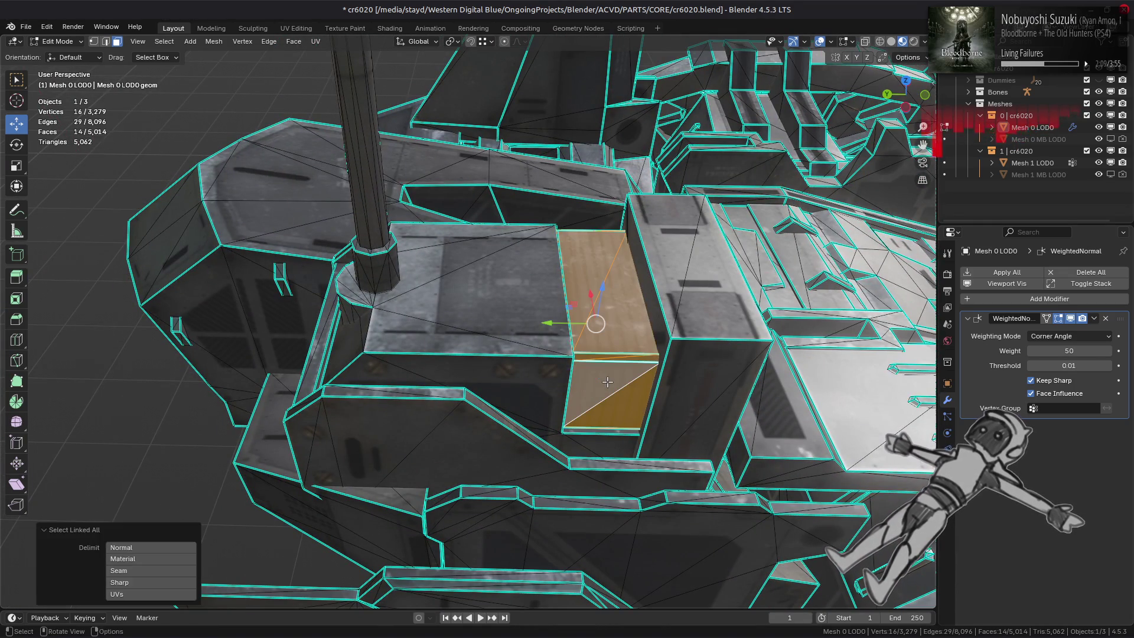
key(shift+h)
key(alt+a)
middle_drag(586, 376, 518, 363)
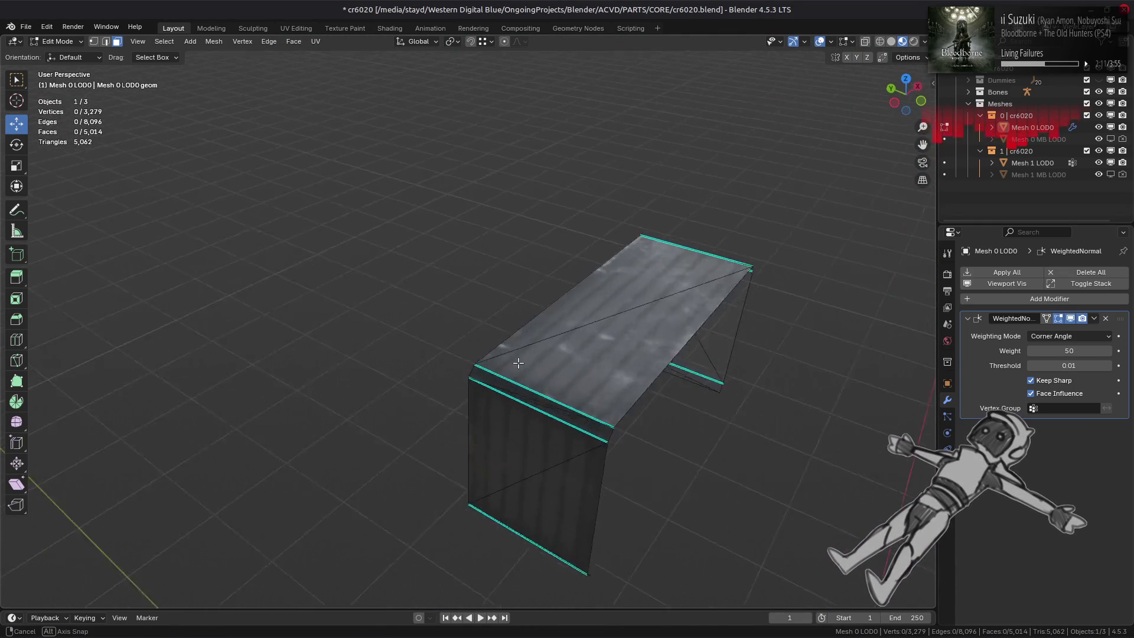
key(Tab)
middle_drag(436, 398, 378, 387)
key(Tab)
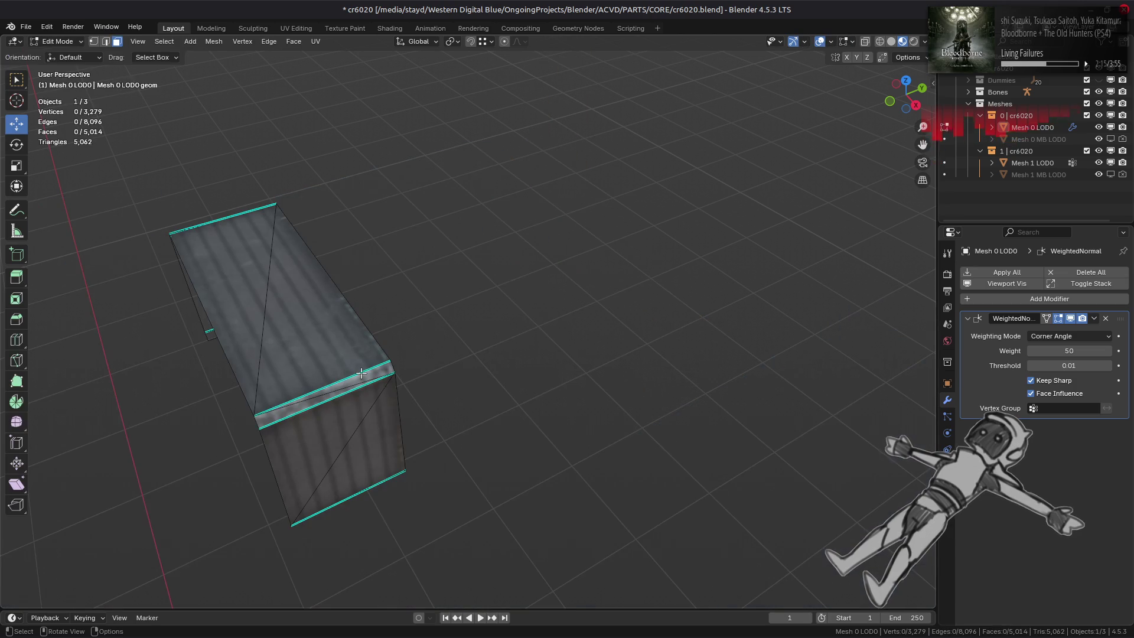
key(alt+h)
mouse_move(450, 368)
middle_down()
mouse_move(507, 342)
mouse_move(237, 266)
mouse_move(291, 320)
mouse_move(374, 262)
mouse_move(536, 250)
middle_up()
key(alt+a)
mouse_move(487, 386)
middle_down()
mouse_move(458, 345)
mouse_move(590, 235)
middle_up()
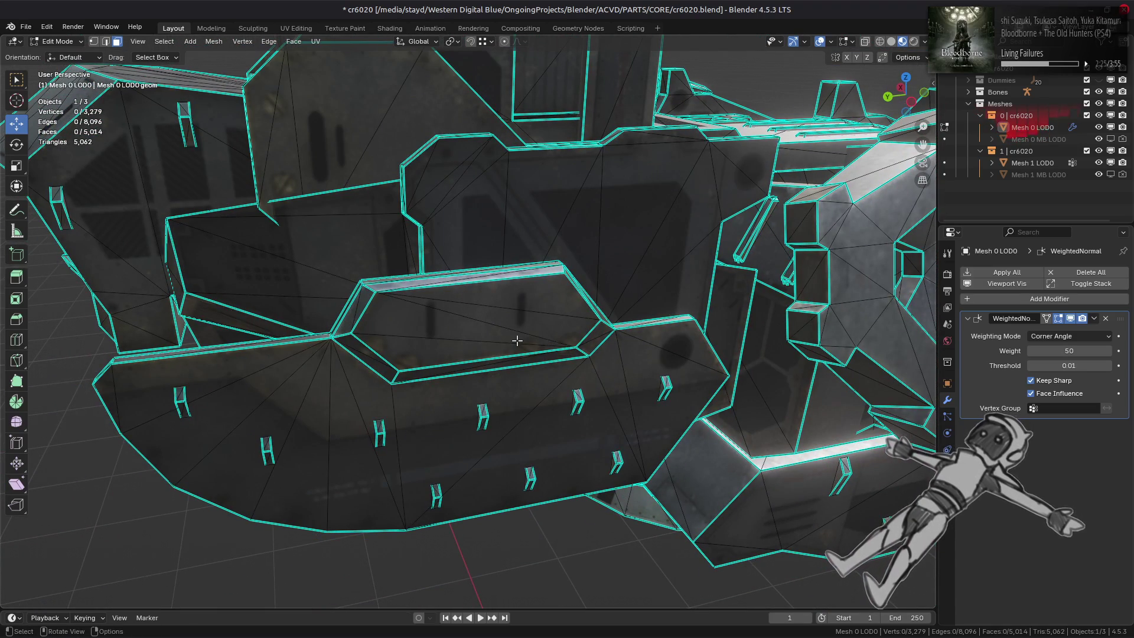
Step: Isolate the hull panel together with its neighbouring panel
key(ctrl+l)
mouse_move(516, 341)
middle_down()
mouse_move(553, 286)
mouse_move(430, 338)
middle_up()
shift+click(429, 338)
key(ctrl+l)
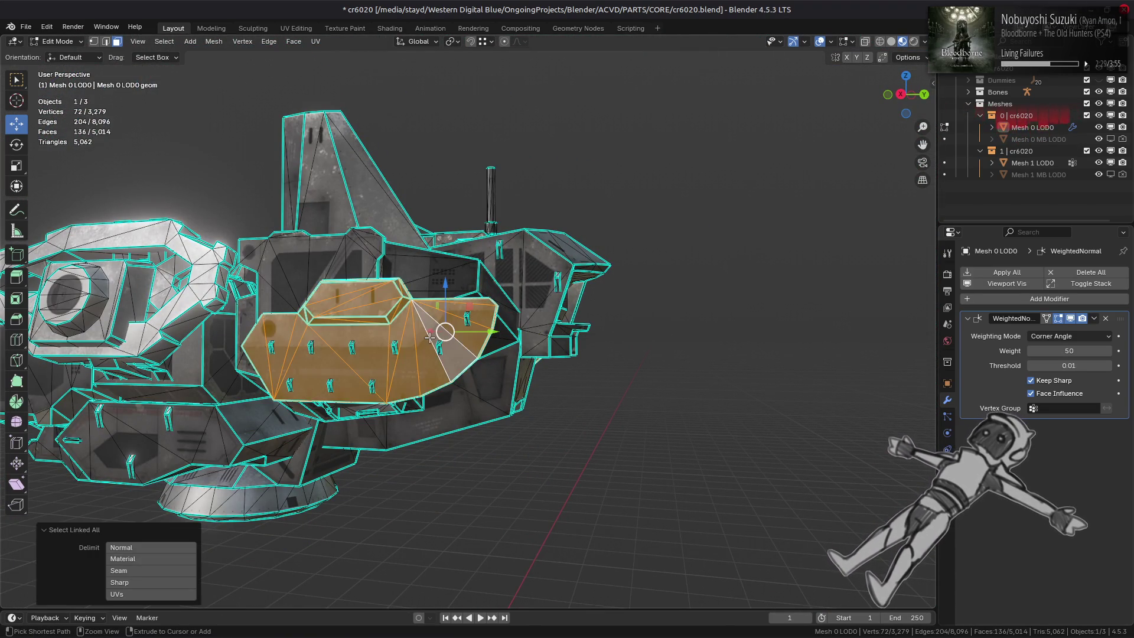
key(shift+h)
scroll(494, 342, up, 5)
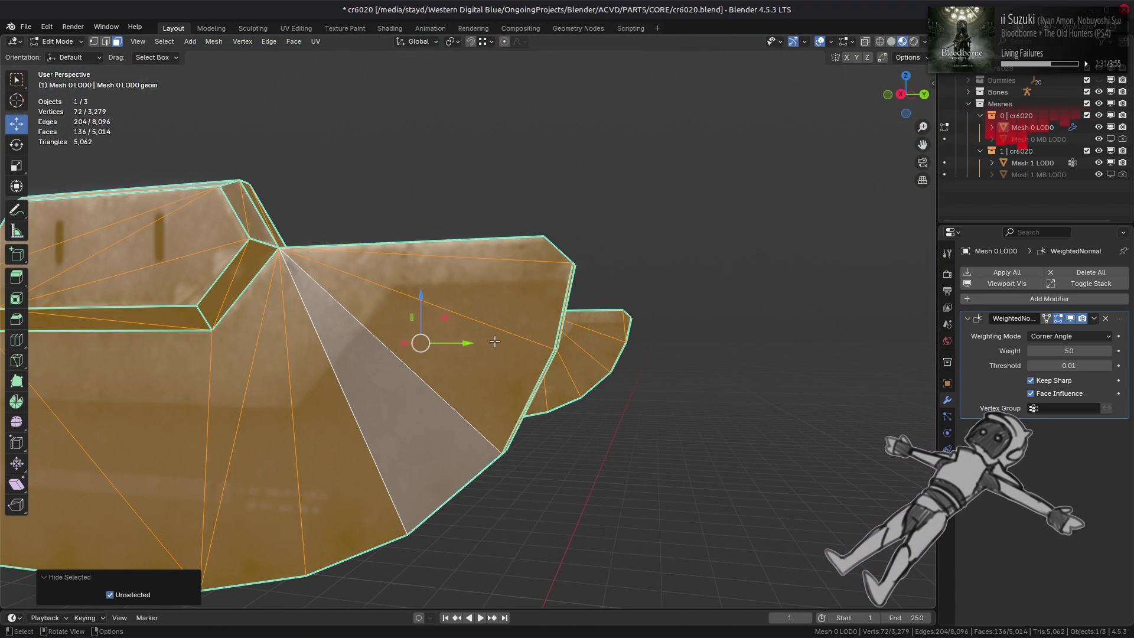
mouse_move(516, 337)
middle_down()
mouse_move(506, 355)
mouse_move(610, 438)
middle_up()
key(alt+a)
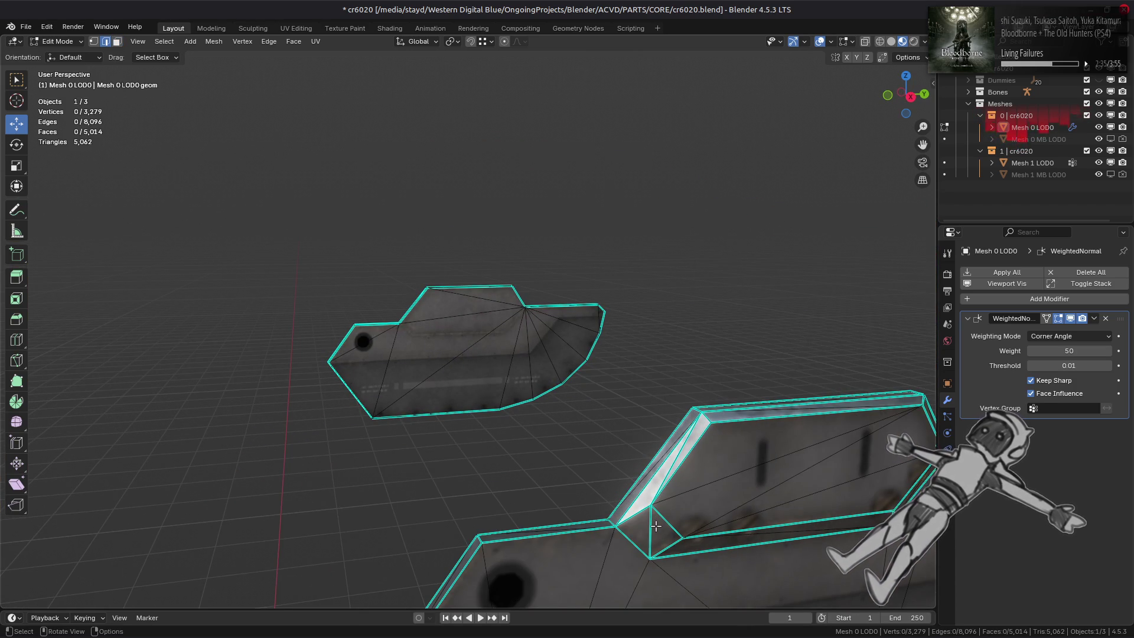
Step: Mark the chosen panel edges sharp and inspect the panel from several angles
right_click(548, 474)
click(532, 520)
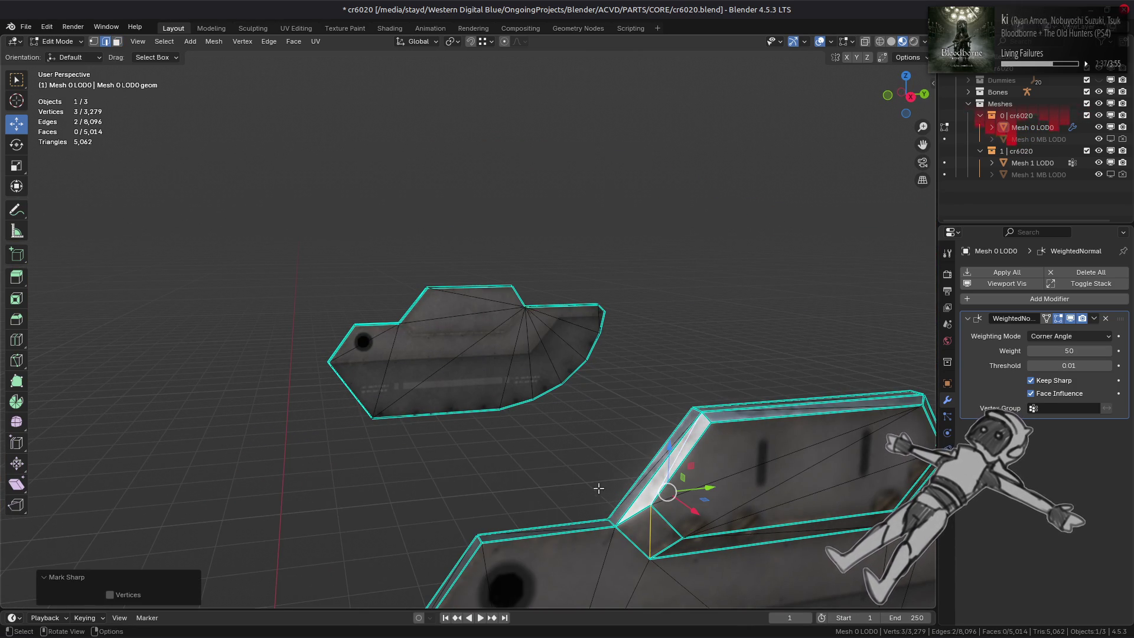
key(alt+a)
mouse_move(535, 514)
middle_down()
mouse_move(579, 488)
mouse_move(604, 492)
mouse_move(612, 460)
mouse_move(618, 486)
mouse_move(560, 448)
middle_up()
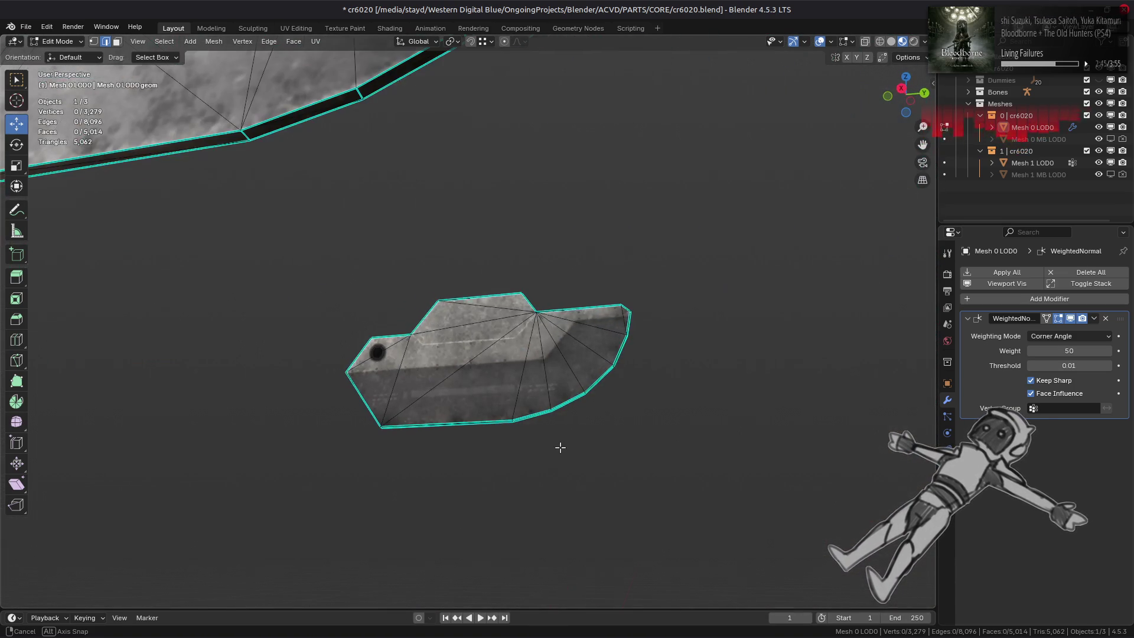
mouse_move(288, 154)
middle_down()
mouse_move(385, 185)
mouse_move(587, 392)
mouse_move(584, 260)
mouse_move(504, 416)
mouse_move(524, 395)
middle_up()
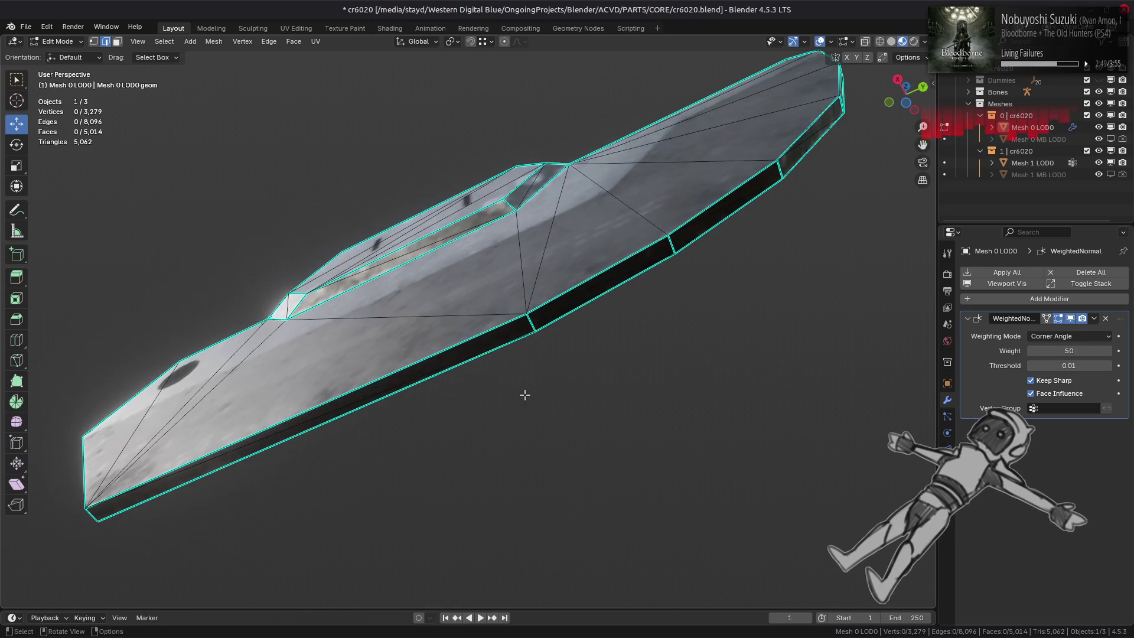
key(a)
middle_drag(538, 326, 530, 326)
key(alt+a)
Step: Preview the model with world lighting in viewport shading, then turn it off again
click(923, 43)
click(898, 106)
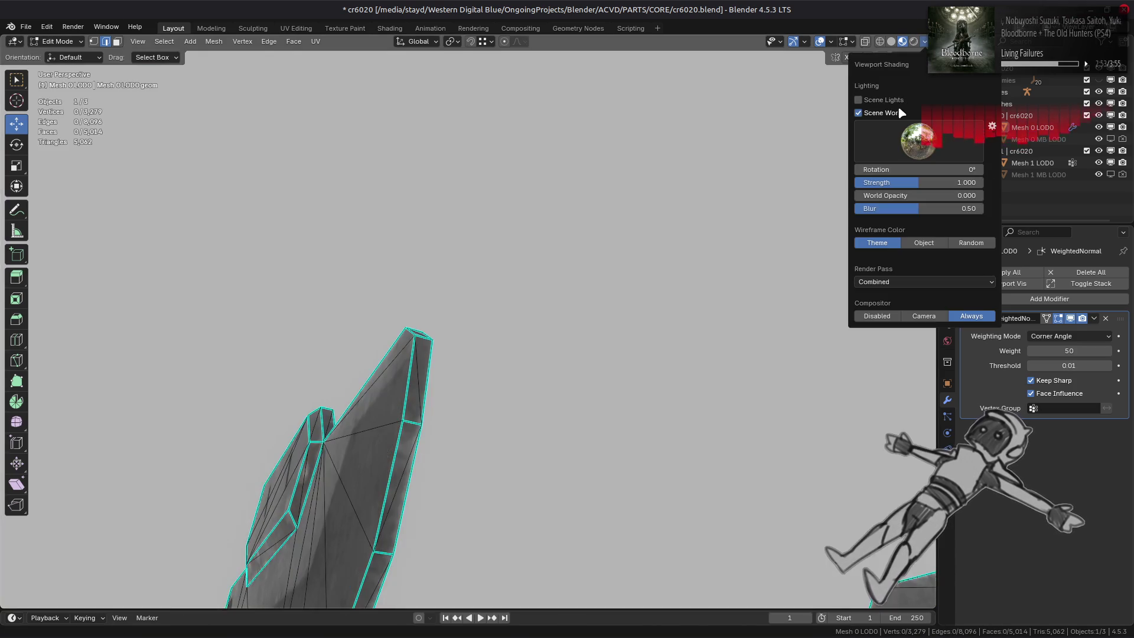
key(Tab)
mouse_move(502, 384)
middle_down()
mouse_move(558, 260)
mouse_move(557, 374)
middle_up()
key(Tab)
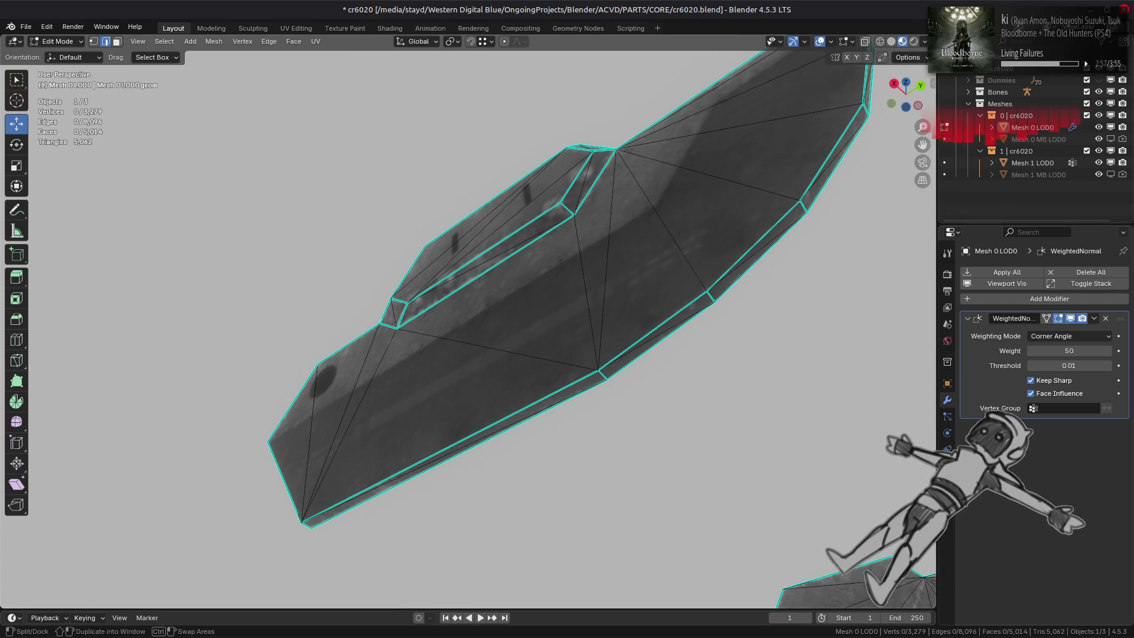
click(922, 43)
click(884, 114)
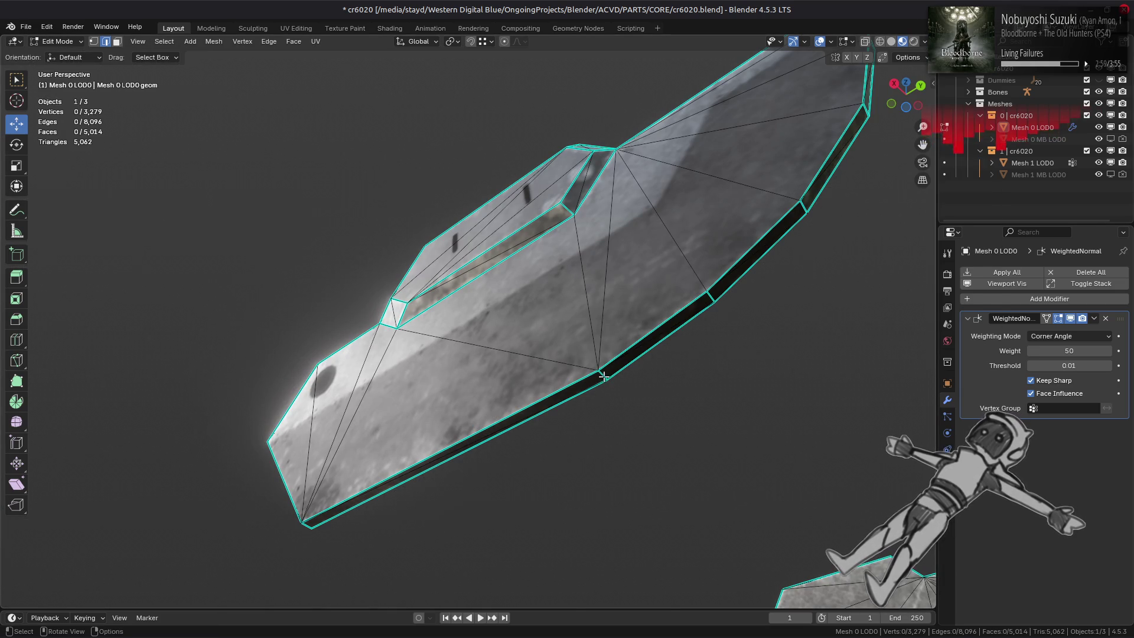
Step: Clear the sharp marking from the selected panel edges
shift+click(804, 205)
middle_drag(803, 205, 560, 431)
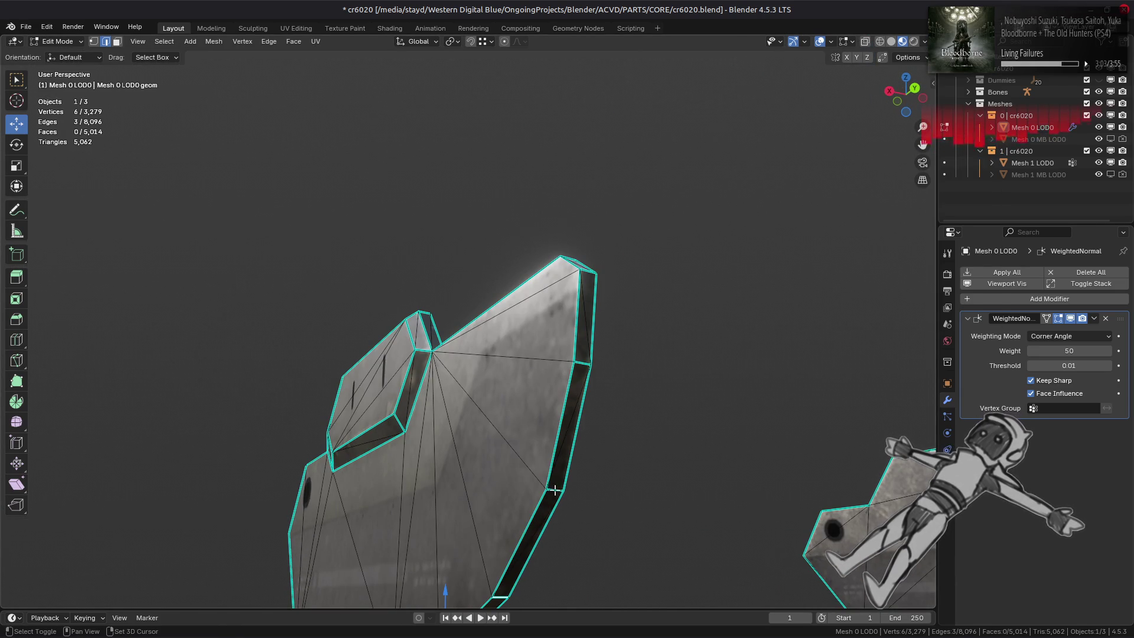
key(ctrl+e)
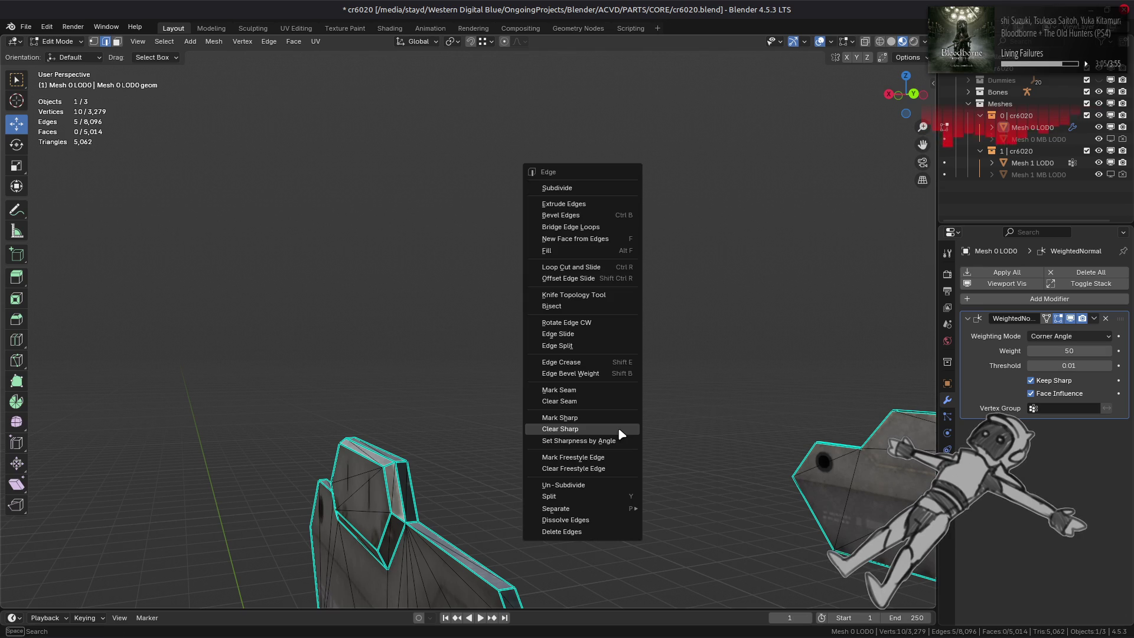
click(616, 429)
mouse_move(616, 429)
middle_down()
mouse_move(595, 331)
mouse_move(552, 393)
mouse_move(615, 329)
middle_up()
click(551, 399)
Step: Set the face strength of the two thin lower strip faces to Strong
key(3)
click(551, 305)
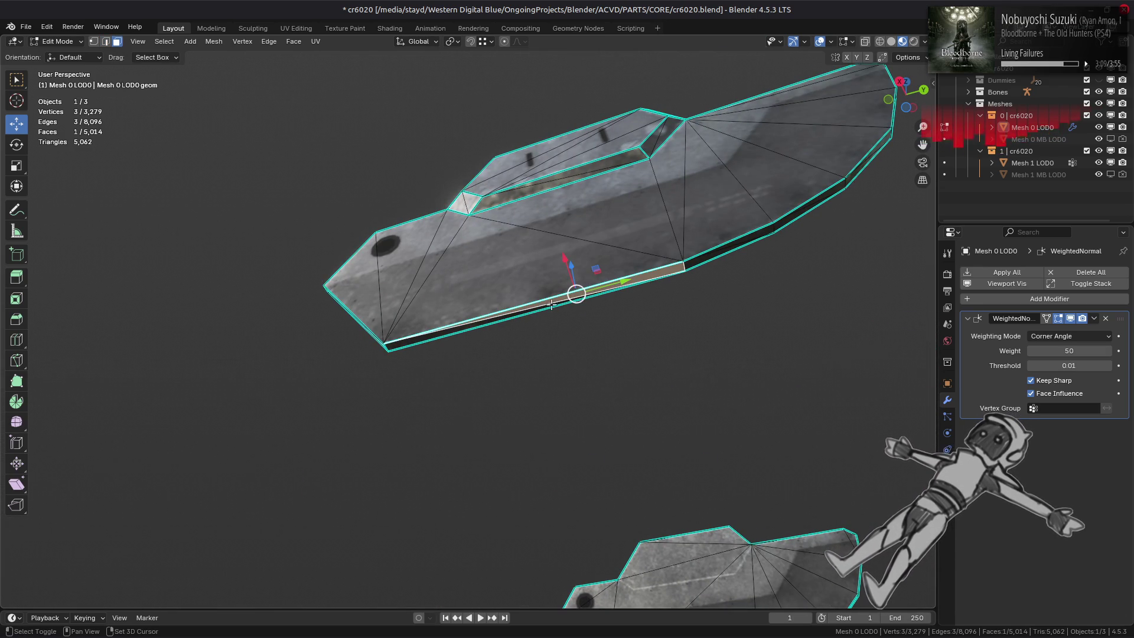
shift+click(453, 330)
click(214, 42)
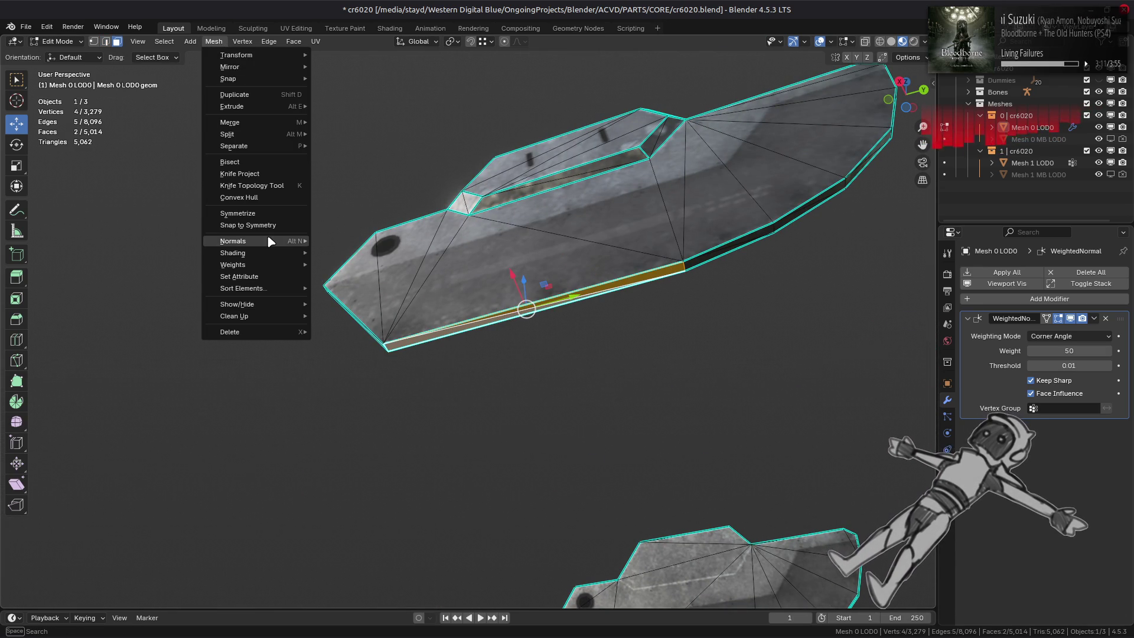
mouse_move(271, 242)
mouse_move(412, 414)
click(481, 447)
Step: Set the face strength of the adjacent pair of strip faces to Strong as well
mouse_move(683, 410)
middle_down()
mouse_move(494, 398)
mouse_move(443, 331)
mouse_move(264, 330)
middle_up()
click(663, 276)
scroll(662, 275, up, 1)
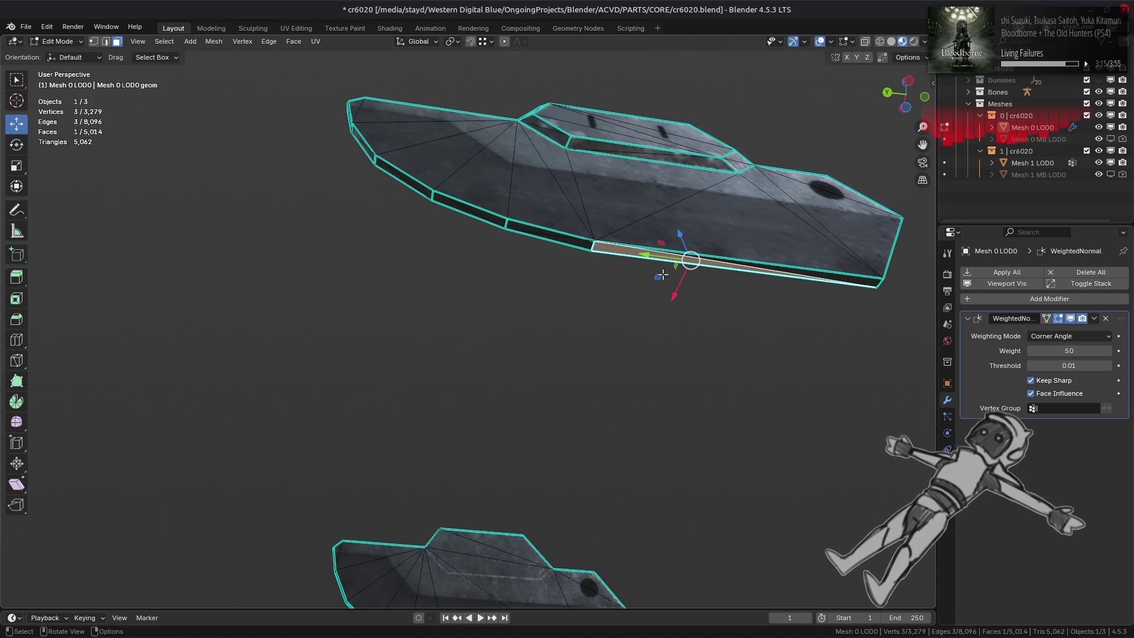
shift+click(830, 278)
click(219, 43)
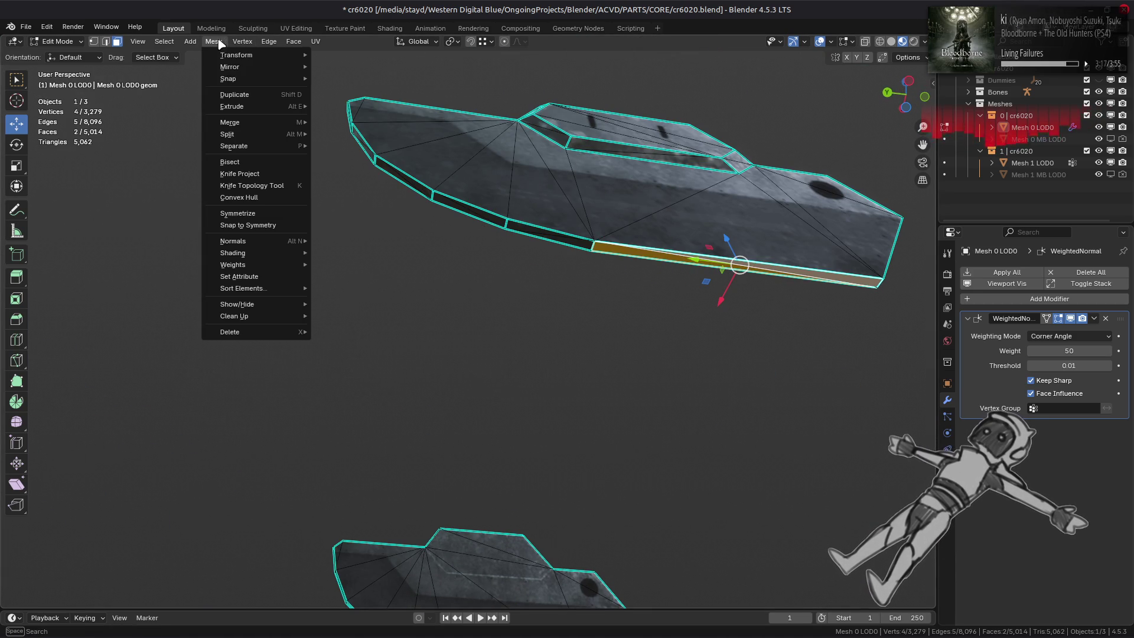
mouse_move(260, 241)
mouse_move(406, 424)
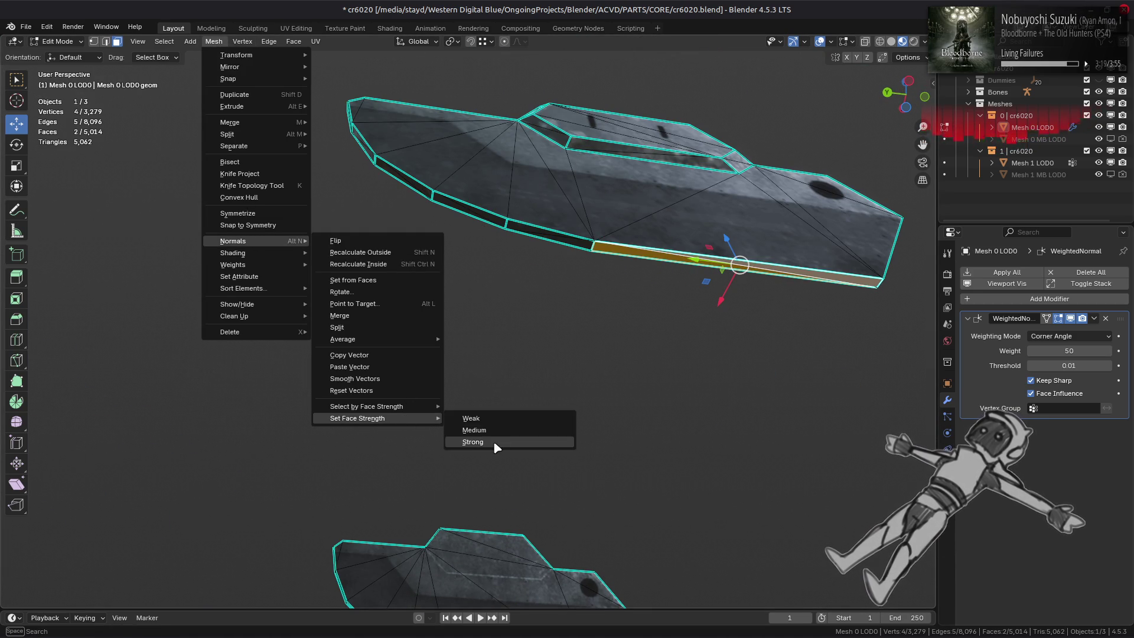
click(498, 446)
Step: Select the rim edges along the hull piece's thin edge
click(510, 229)
shift+middle_drag(509, 229, 544, 332)
scroll(544, 333, up, 2)
shift+click(509, 280)
mouse_move(512, 283)
middle_down()
mouse_move(548, 296)
mouse_move(659, 384)
middle_up()
click(712, 397)
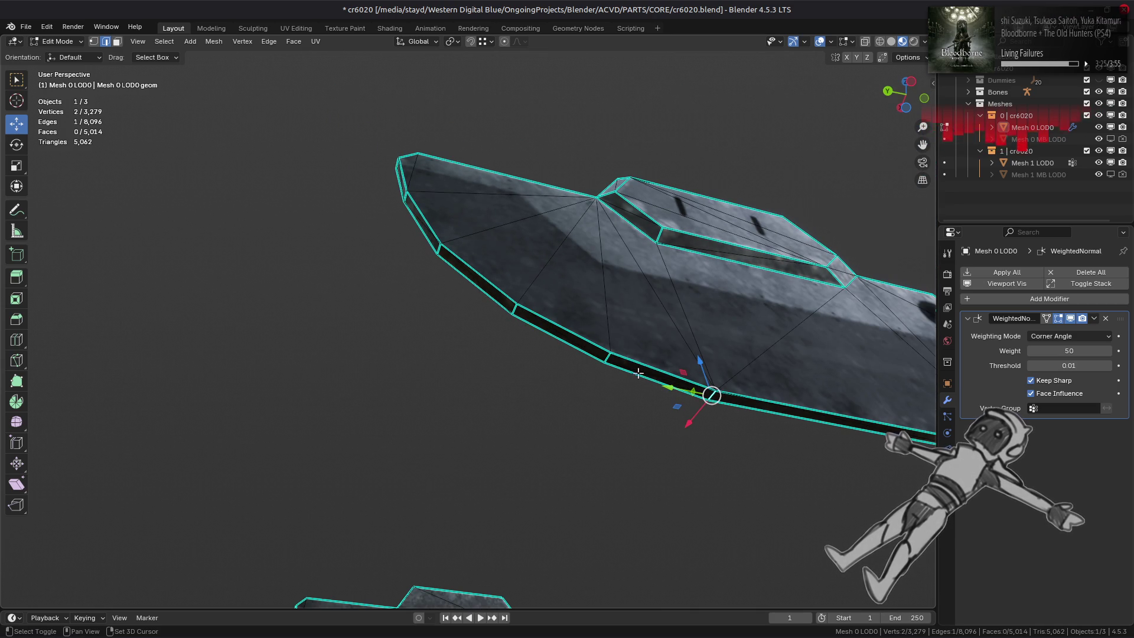
shift+click(514, 311)
mouse_move(515, 312)
middle_down()
mouse_move(489, 303)
mouse_move(557, 308)
middle_up()
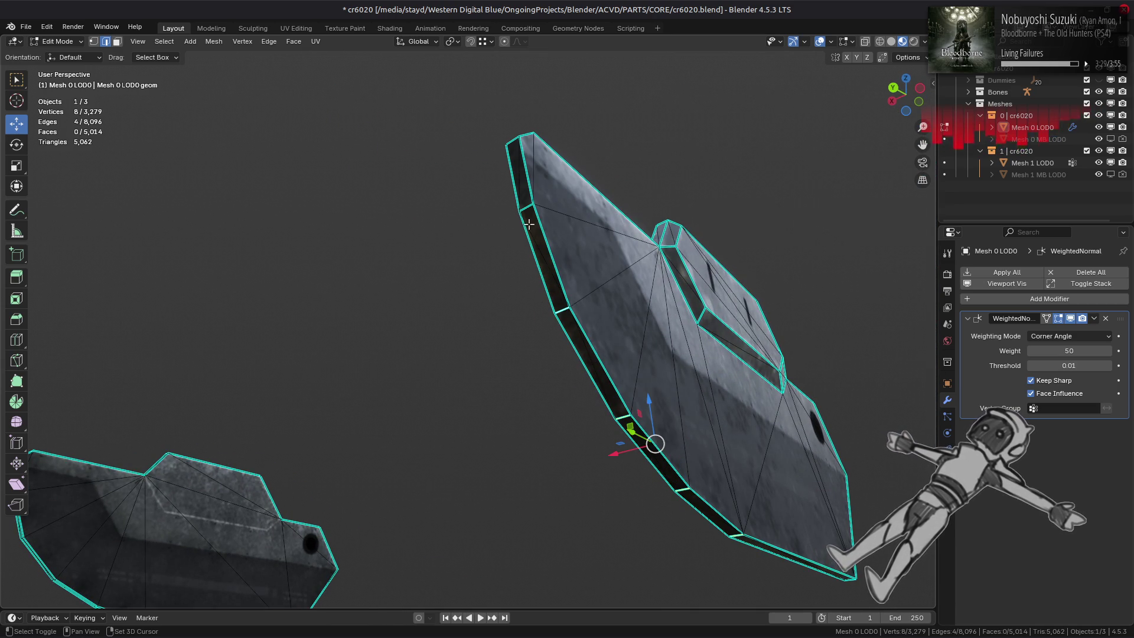
middle_drag(522, 228, 552, 245)
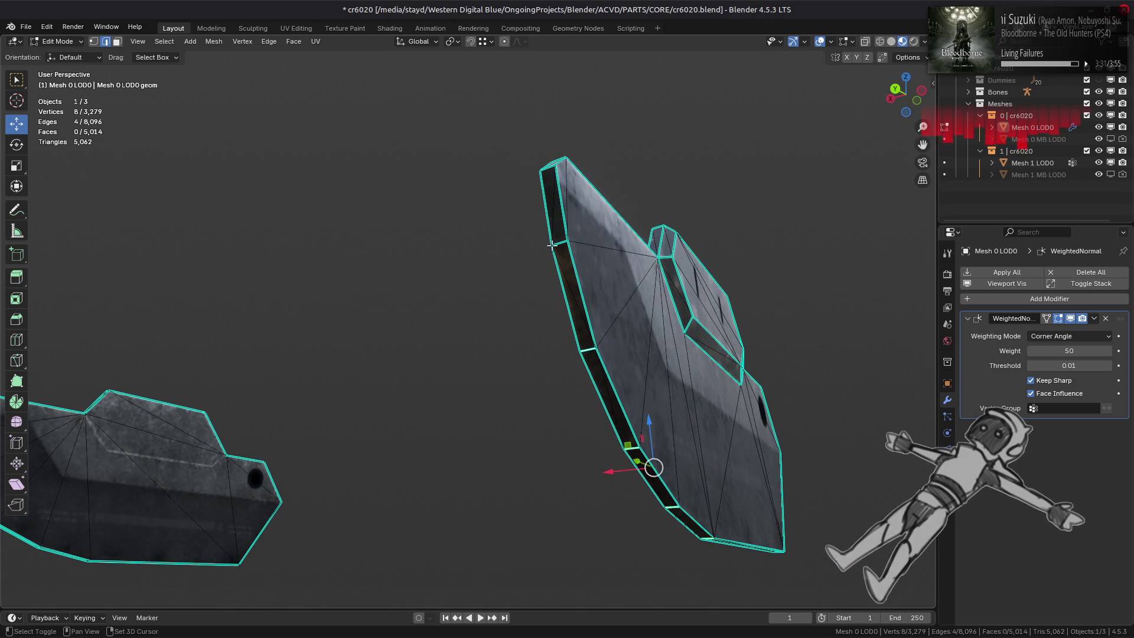
Step: Mark the selected rim edges sharp, deselect, and reveal all hidden geometry
key(ctrl+e)
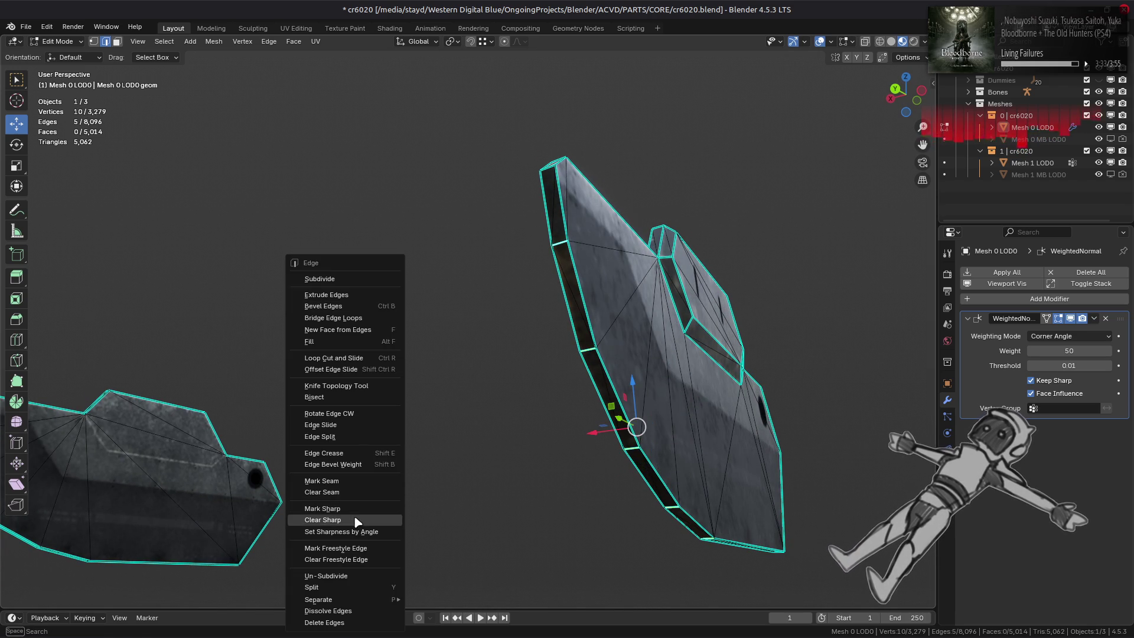
click(354, 509)
mouse_move(591, 273)
middle_down()
mouse_move(624, 292)
mouse_move(507, 266)
mouse_move(532, 316)
mouse_move(432, 269)
mouse_move(496, 230)
middle_up()
key(alt+a)
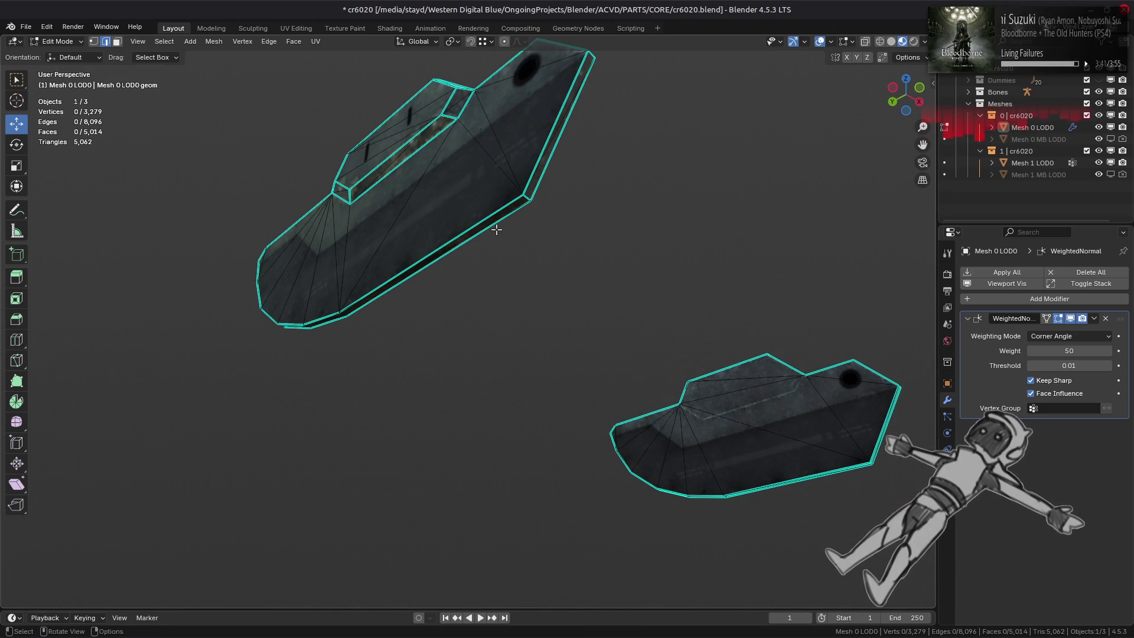
key(alt+h)
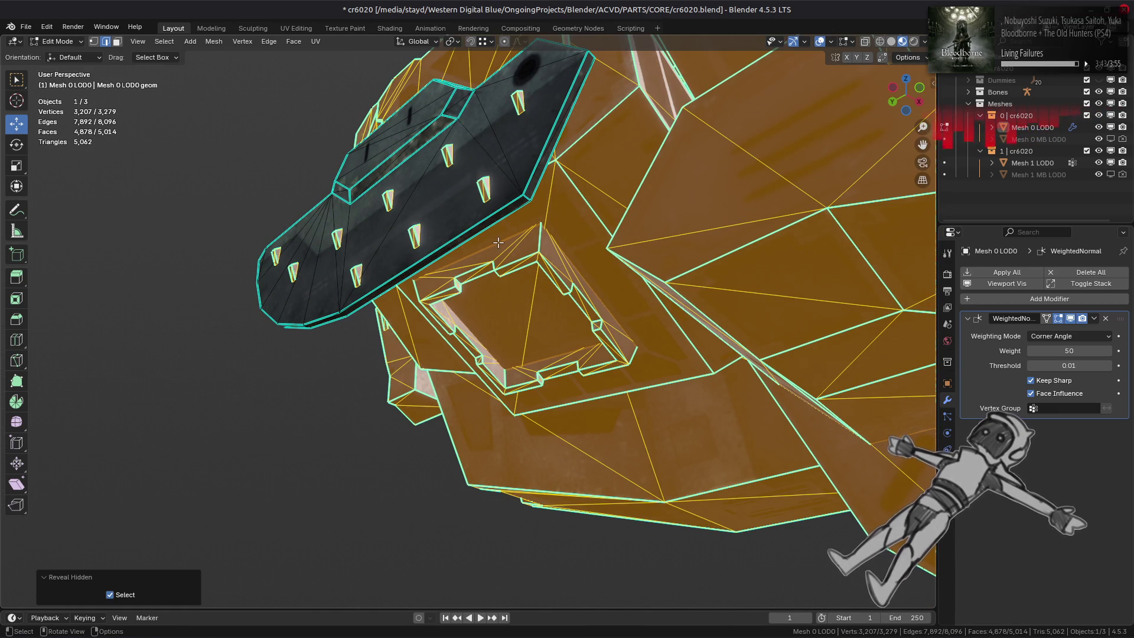
Step: Isolate the boxy block piece by selecting its linked faces and hiding everything else
key(3)
key(alt+a)
middle_drag(498, 242, 690, 263)
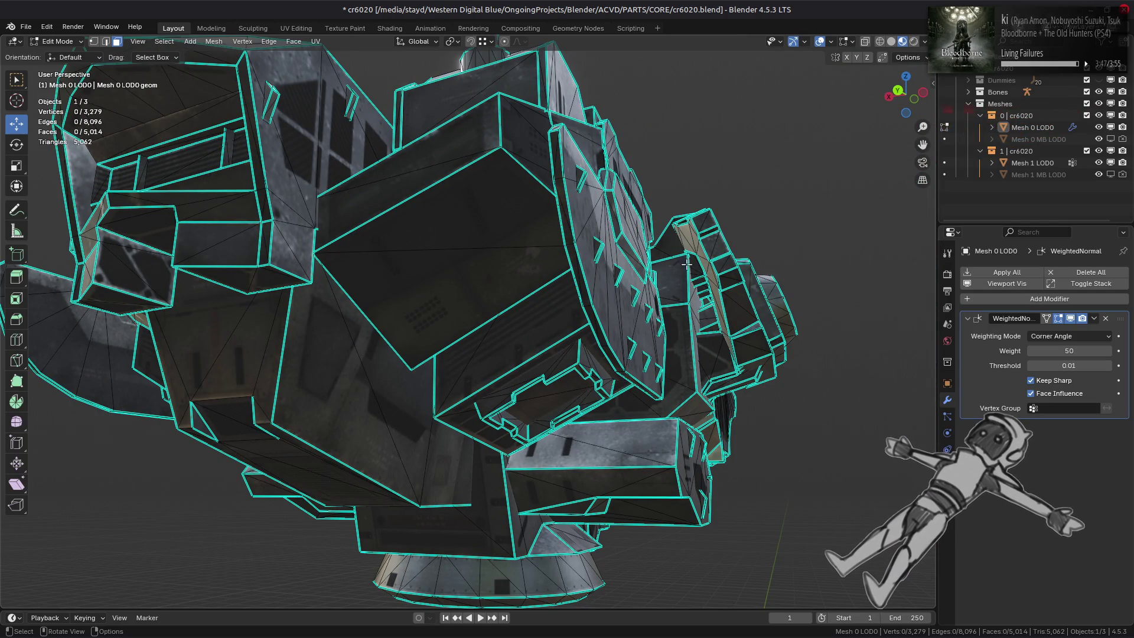
click(333, 395)
key(ctrl+l)
key(shift+h)
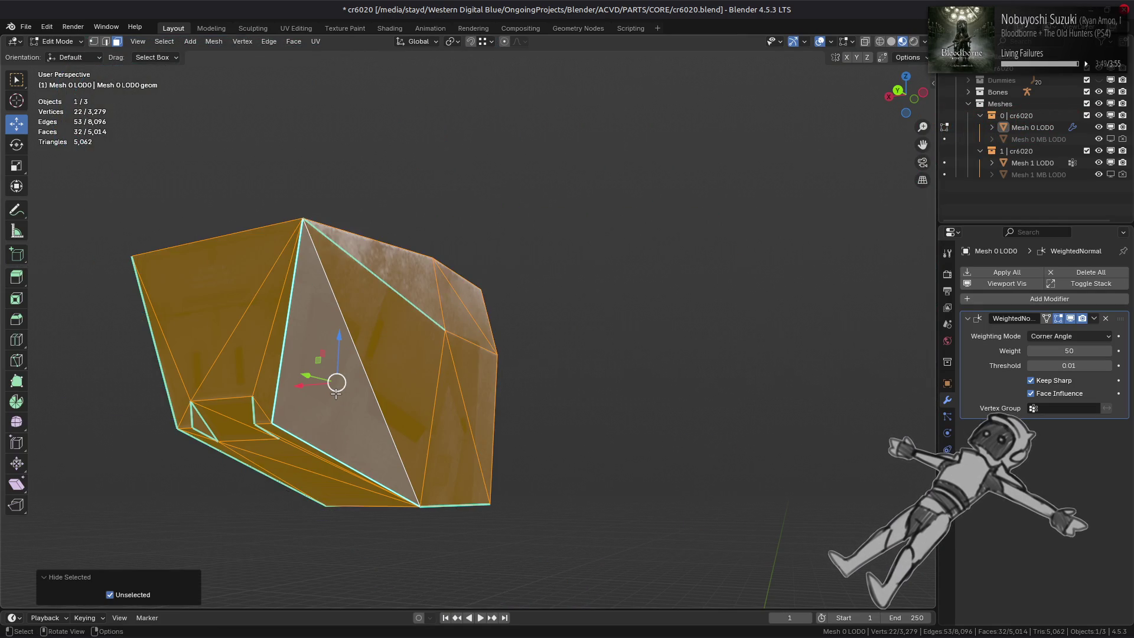
middle_drag(333, 395, 273, 407)
Step: Mark the block's outline edge path as sharp
key(2)
click(433, 372)
mouse_move(433, 373)
middle_down()
mouse_move(666, 309)
mouse_move(315, 340)
middle_up()
ctrl+click(314, 341)
key(ctrl+e)
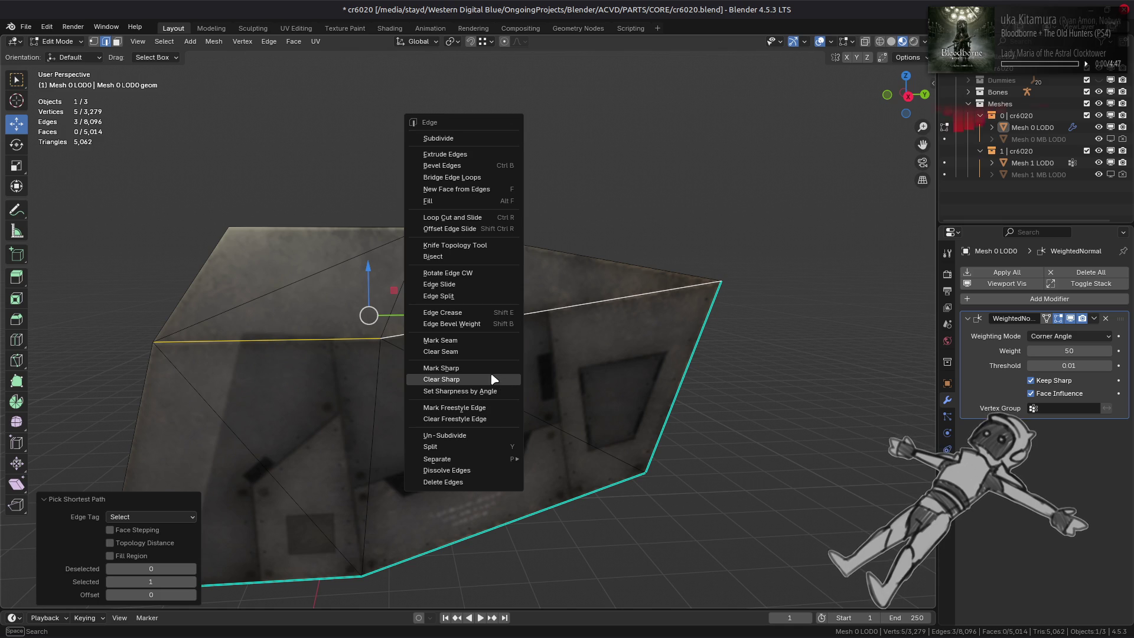
click(487, 367)
Step: Mark two more edges on another side of the block as sharp
mouse_move(486, 359)
middle_down()
mouse_move(433, 306)
mouse_move(463, 271)
middle_up()
scroll(463, 271, up, 5)
click(440, 269)
shift+click(378, 351)
key(ctrl+e)
click(583, 435)
Step: Mark the block's vertical corner edge as sharp
middle_drag(583, 435, 350, 381)
mouse_move(356, 342)
middle_down()
mouse_move(378, 331)
mouse_move(331, 295)
mouse_move(613, 405)
mouse_move(474, 385)
mouse_move(458, 425)
mouse_move(545, 355)
mouse_move(454, 294)
middle_up()
scroll(458, 425, up, 5)
click(371, 221)
right_click(428, 292)
click(427, 292)
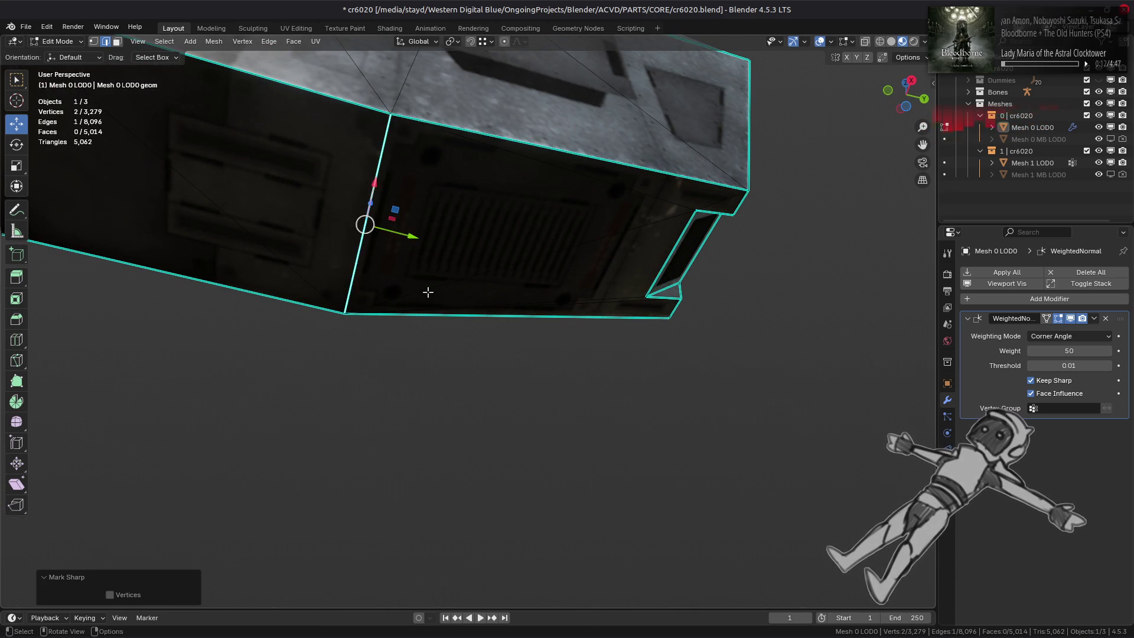
key(KP_8)
mouse_move(427, 292)
middle_down()
mouse_move(423, 383)
mouse_move(397, 348)
mouse_move(158, 340)
middle_up()
Step: Reveal all hidden geometry, deselect everything and return to Object Mode
key(alt+a)
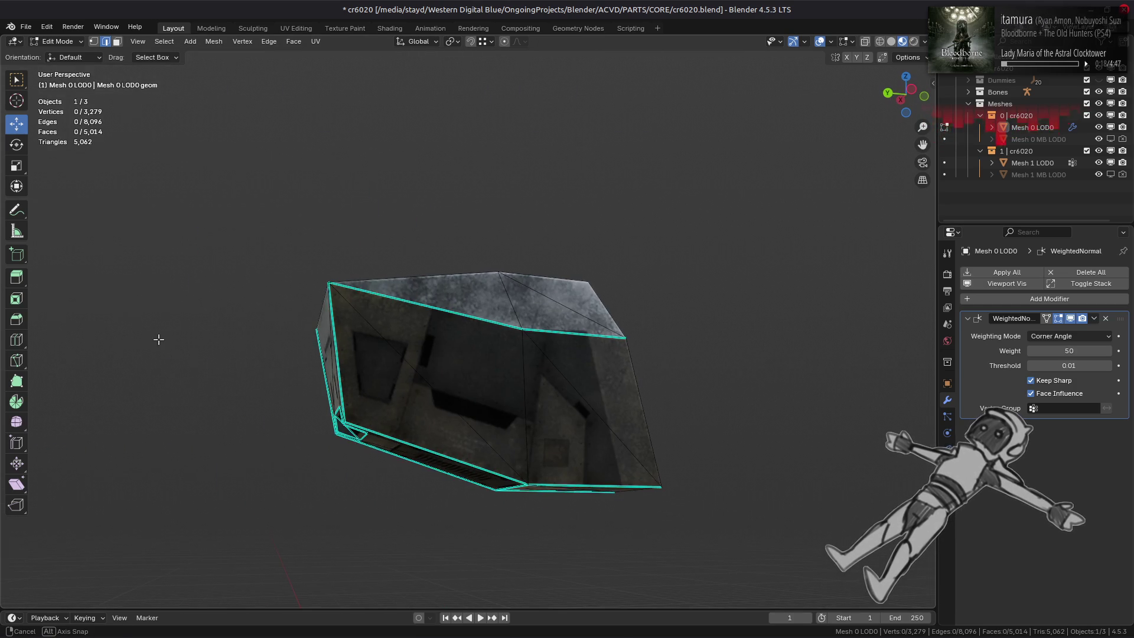
key(alt+h)
key(alt+a)
key(Tab)
mouse_move(392, 342)
middle_down()
mouse_move(562, 336)
mouse_move(388, 331)
mouse_move(367, 374)
mouse_move(501, 363)
mouse_move(507, 331)
middle_up()
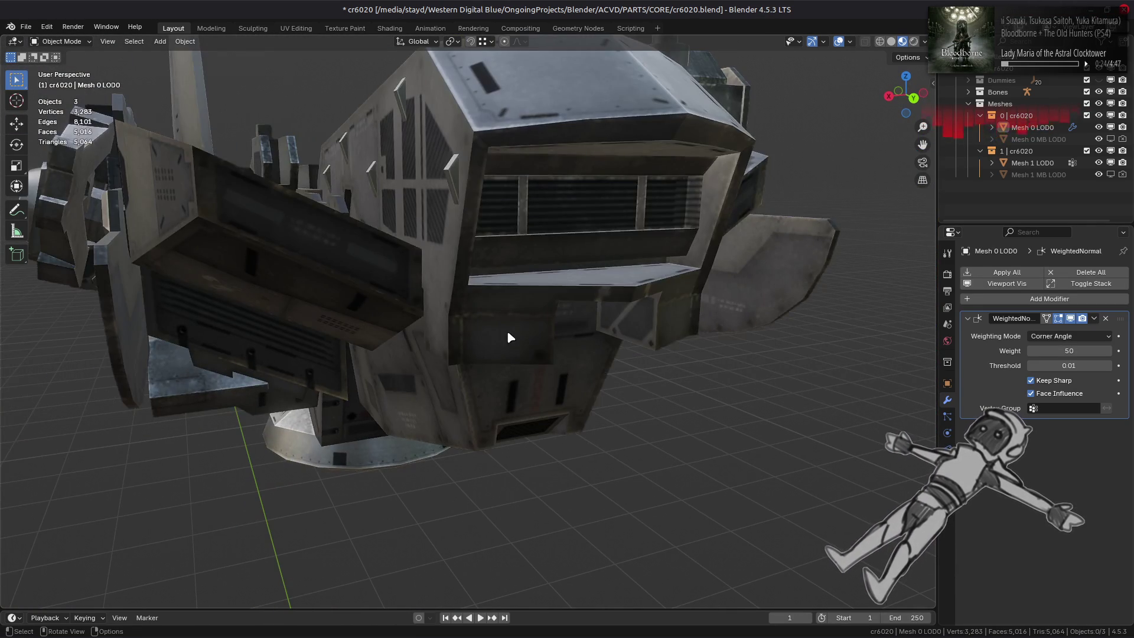
Step: In Edit Mode with face select, isolate the linked underside piece of Mesh 0 LOD0
key(Tab)
mouse_move(336, 333)
middle_down()
mouse_move(414, 322)
mouse_move(520, 331)
mouse_move(658, 266)
mouse_move(406, 202)
mouse_move(376, 305)
mouse_move(650, 252)
mouse_move(721, 286)
mouse_move(508, 301)
mouse_move(503, 345)
mouse_move(591, 313)
mouse_move(572, 316)
middle_up()
key(3)
click(409, 228)
key(ctrl+l)
key(shift+h)
Step: Reveal the whole mesh and select a face on each of the two panel plates
key(alt+h)
key(alt+a)
middle_drag(316, 308, 666, 407)
mouse_move(508, 368)
middle_down()
mouse_move(392, 370)
mouse_move(417, 334)
mouse_move(562, 280)
mouse_move(555, 296)
mouse_move(569, 224)
mouse_move(626, 231)
middle_up()
shift+click(370, 351)
shift+click(633, 234)
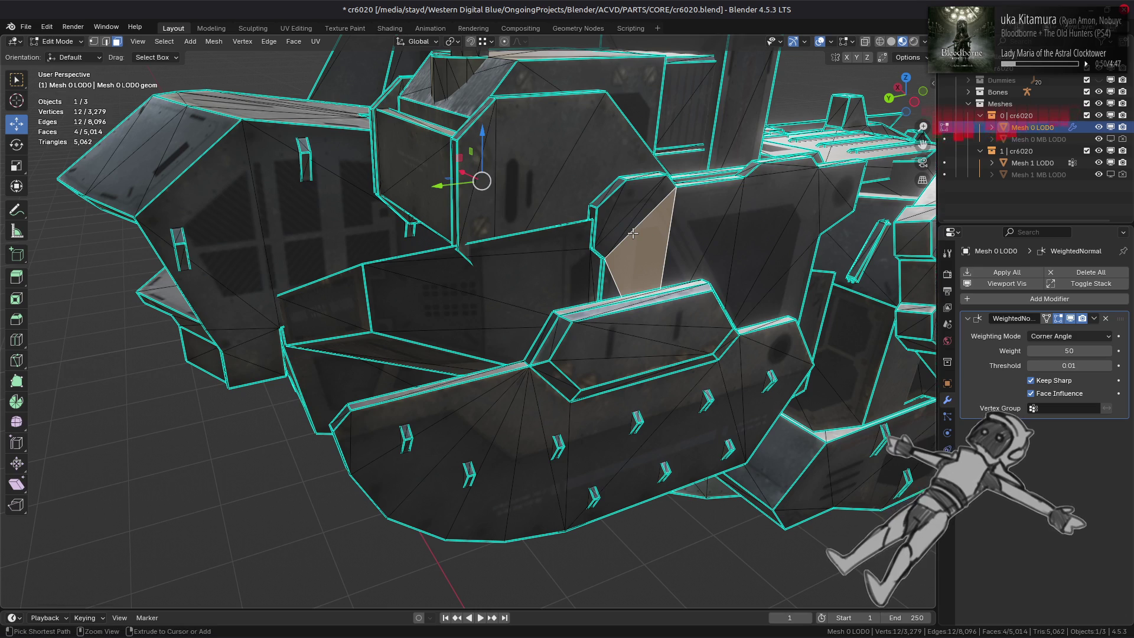
Step: Isolate the linked panel plates and apply Beautify Faces to even their triangulation
key(ctrl+l)
key(shift+h)
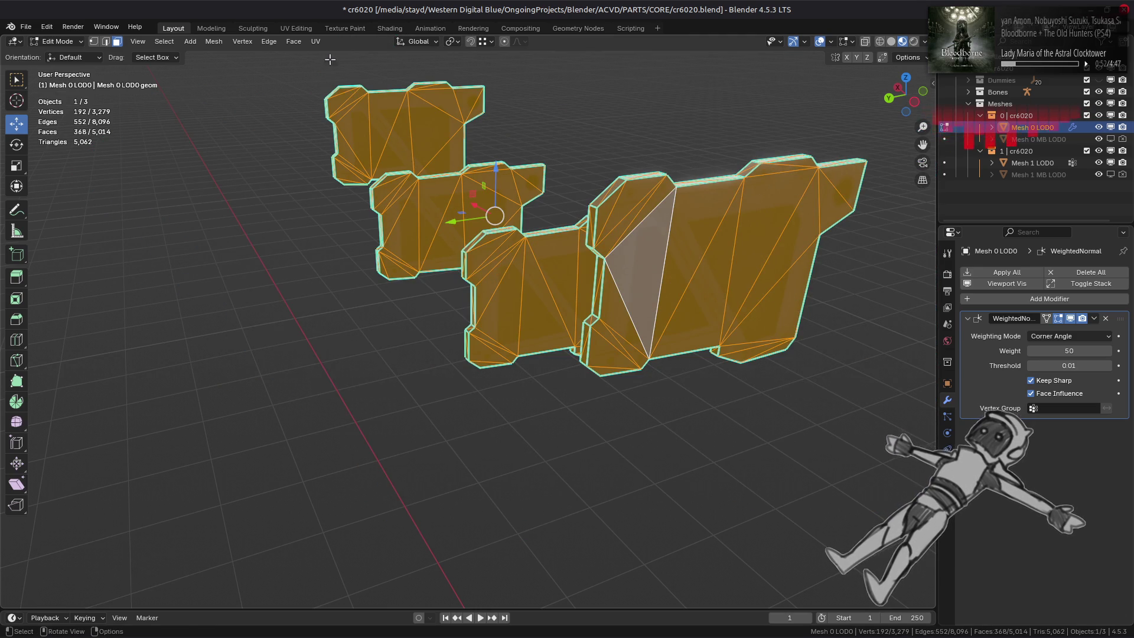
click(295, 41)
click(313, 195)
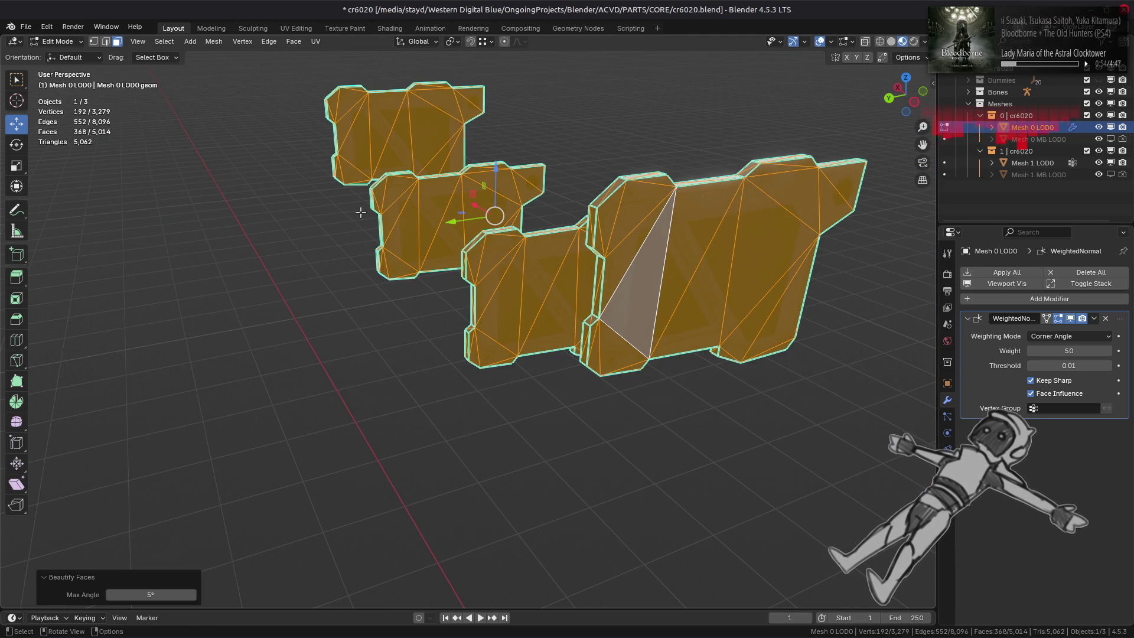
middle_drag(469, 210, 509, 232)
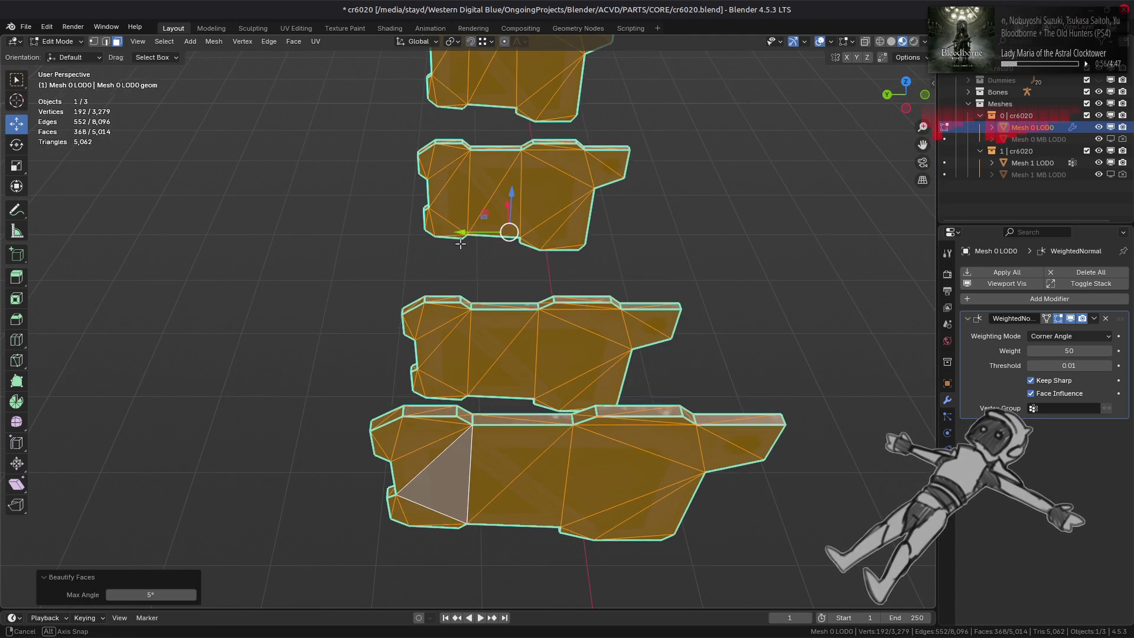
key(alt+a)
mouse_move(445, 256)
middle_down()
mouse_move(347, 195)
mouse_move(234, 231)
middle_up()
Step: Reveal all hidden geometry and clear the selection
key(alt+h)
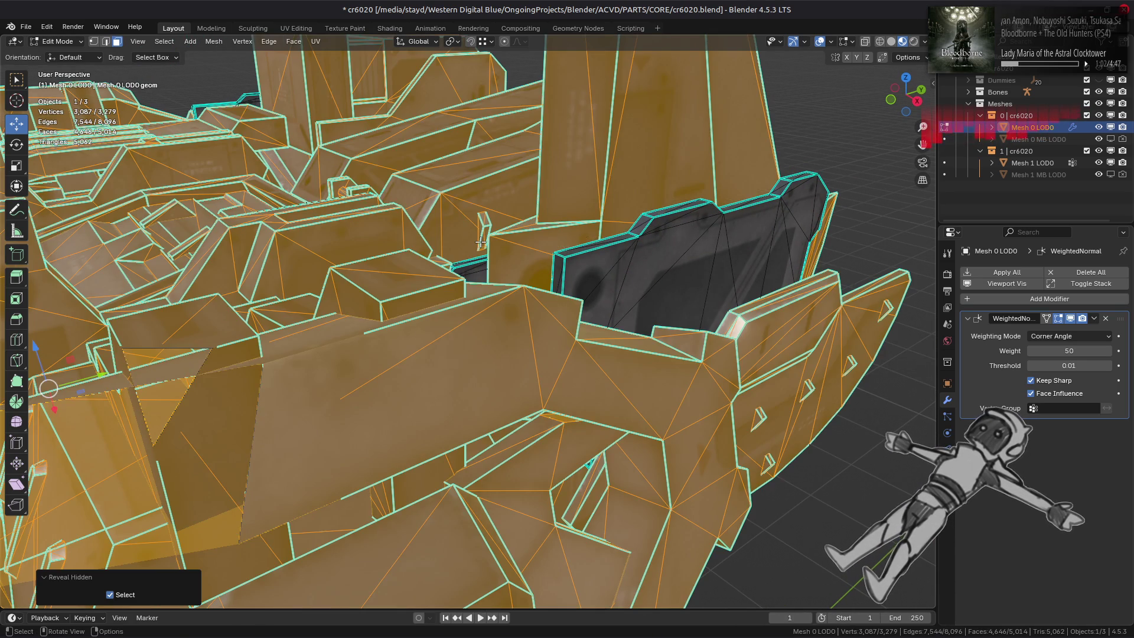
scroll(480, 242, down, 4)
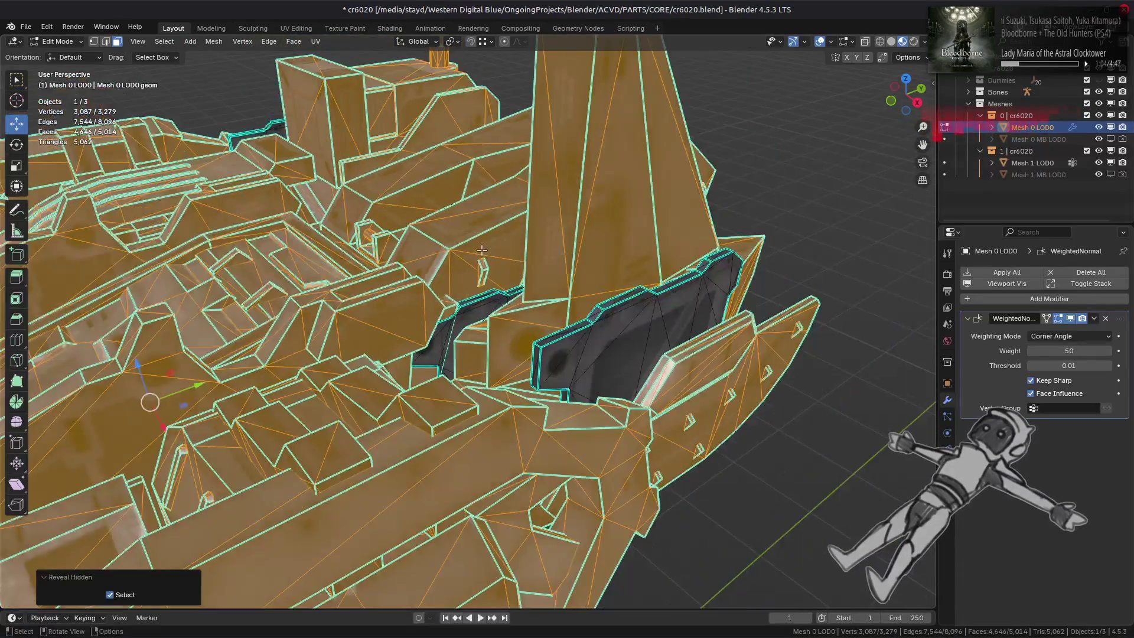
key(alt+a)
middle_drag(481, 251, 535, 258)
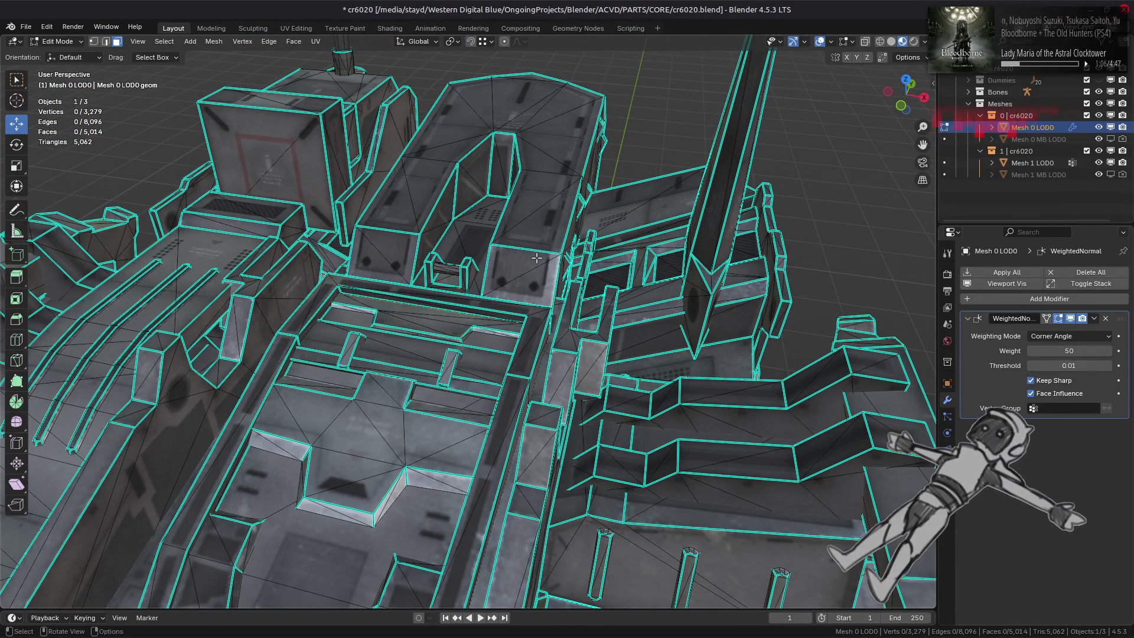
mouse_move(468, 264)
middle_down()
mouse_move(456, 302)
mouse_move(531, 257)
middle_up()
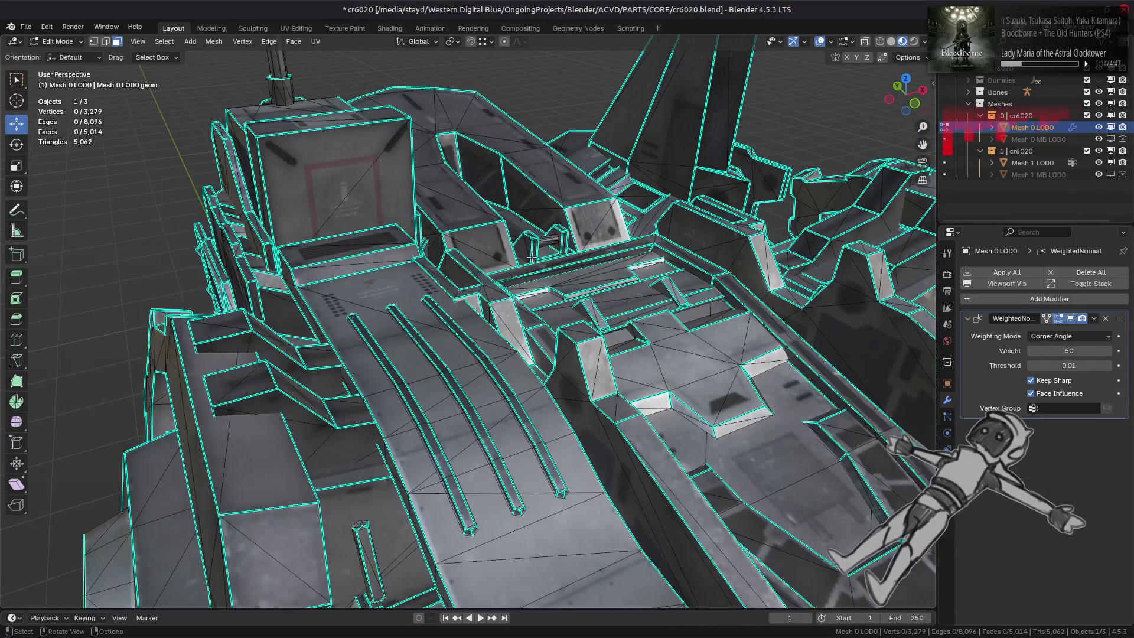
scroll(531, 257, down, 2)
Step: Isolate the two twin fins and apply Beautify Faces to them
click(833, 363)
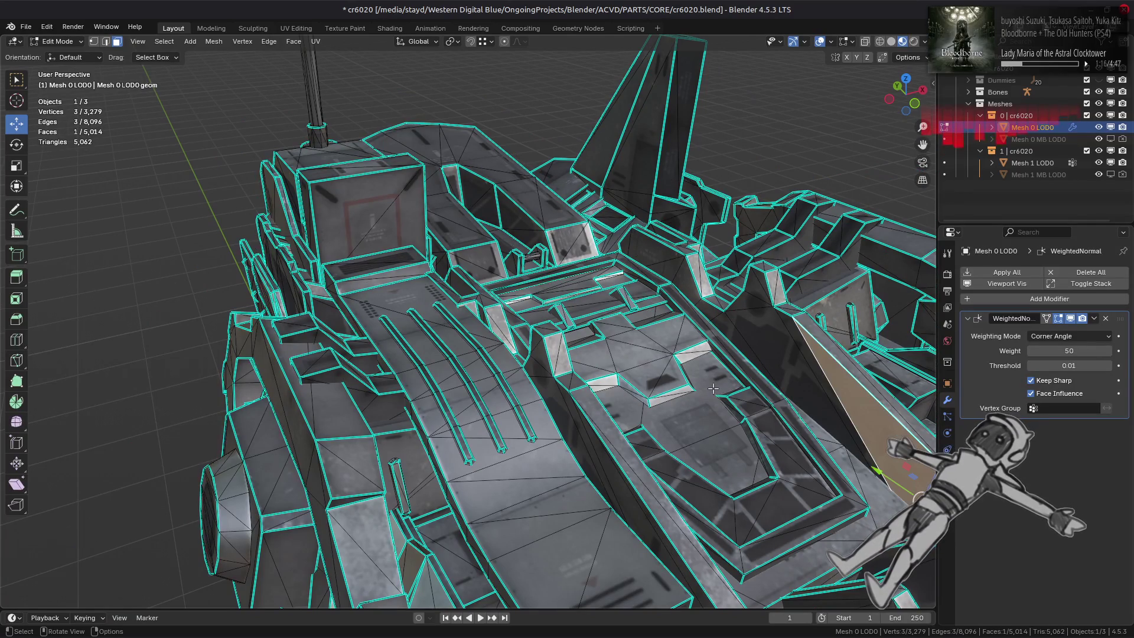
shift+click(589, 437)
key(ctrl+l)
key(shift+h)
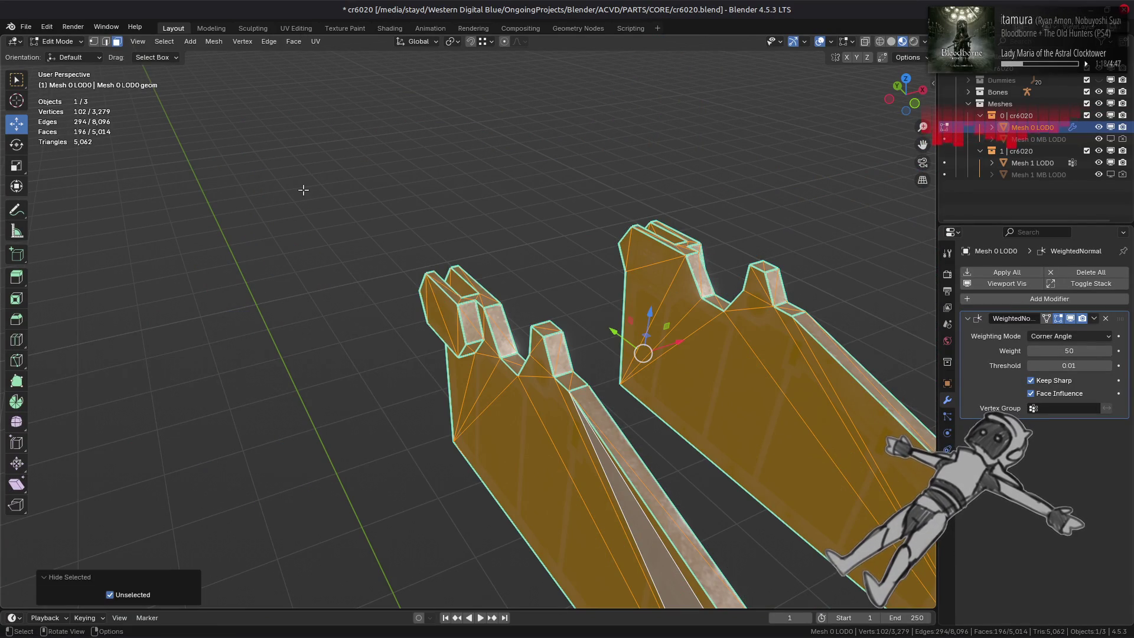
click(294, 41)
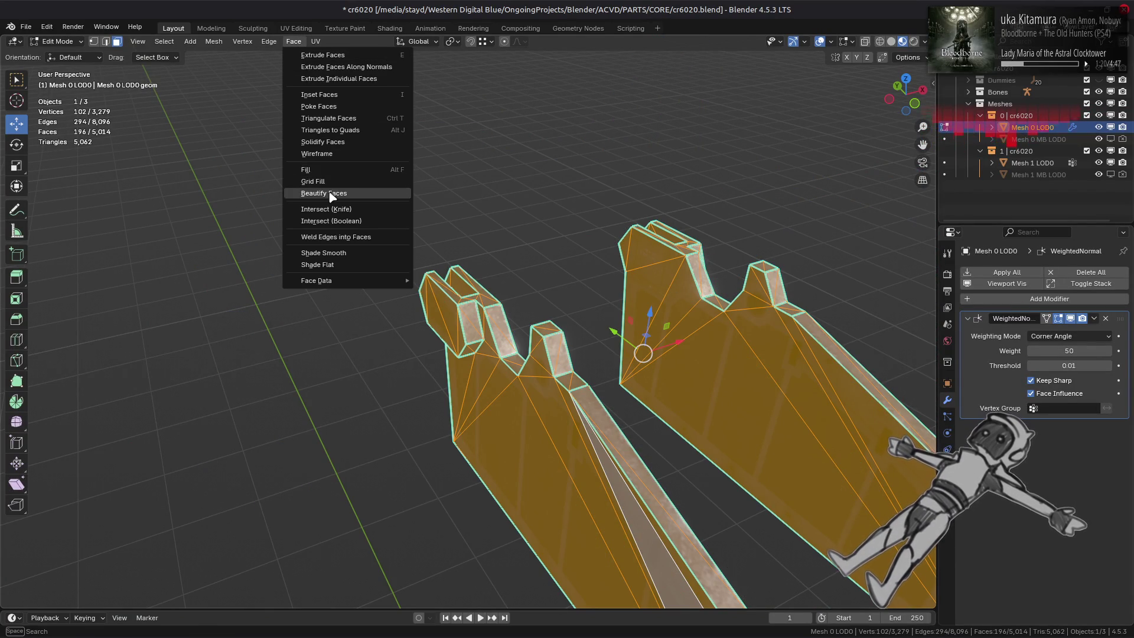
click(330, 197)
mouse_move(325, 184)
middle_down()
mouse_move(464, 293)
mouse_move(537, 329)
mouse_move(573, 288)
middle_up()
Step: Compare the fins' old and new triangulation with undo/redo, keeping the cleaner result
key(ctrl+z)
key(ctrl+shift+z)
key(ctrl+z)
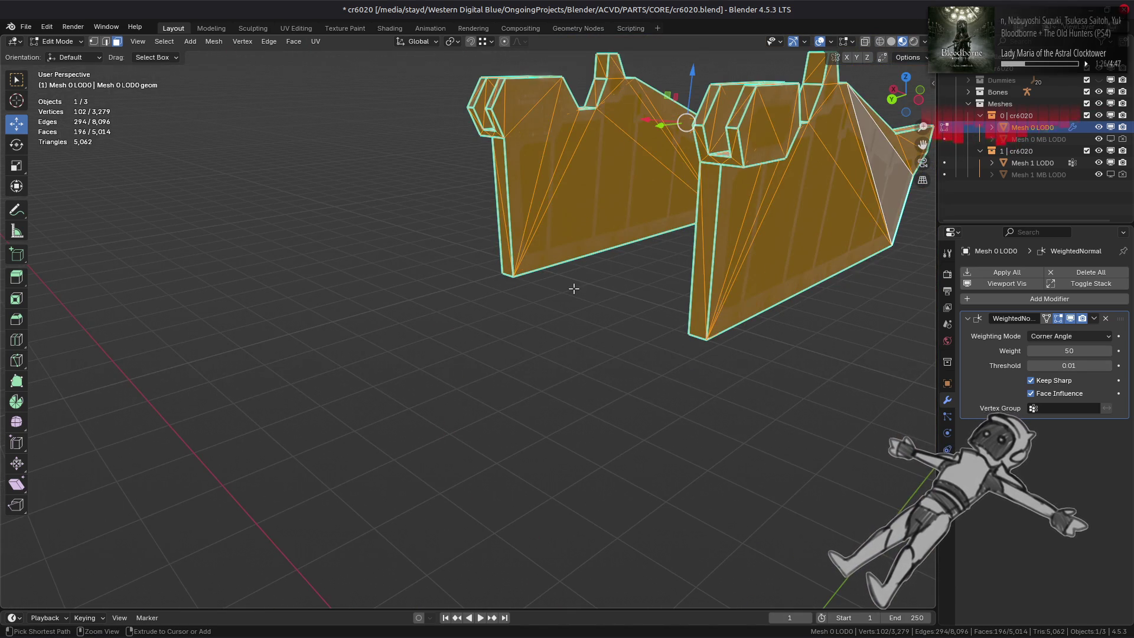
key(ctrl+shift+z)
key(ctrl+z)
key(ctrl+shift+z)
Step: Bring back the full mesh, frame it, and toggle to Object Mode and back to Edit Mode
key(alt+a)
key(a)
key(KP_Decimal)
key(alt+a)
mouse_move(572, 286)
middle_down()
mouse_move(490, 305)
mouse_move(507, 317)
mouse_move(527, 270)
mouse_move(511, 319)
mouse_move(466, 353)
mouse_move(482, 360)
mouse_move(505, 341)
mouse_move(587, 352)
mouse_move(605, 314)
mouse_move(636, 332)
mouse_move(335, 304)
mouse_move(532, 427)
mouse_move(494, 385)
mouse_move(560, 398)
mouse_move(511, 434)
mouse_move(526, 385)
mouse_move(521, 415)
mouse_move(645, 334)
middle_up()
key(Tab)
key(Tab)
key(Tab)
scroll(494, 385, up, 6)
key(Tab)
scroll(510, 351, up, 5)
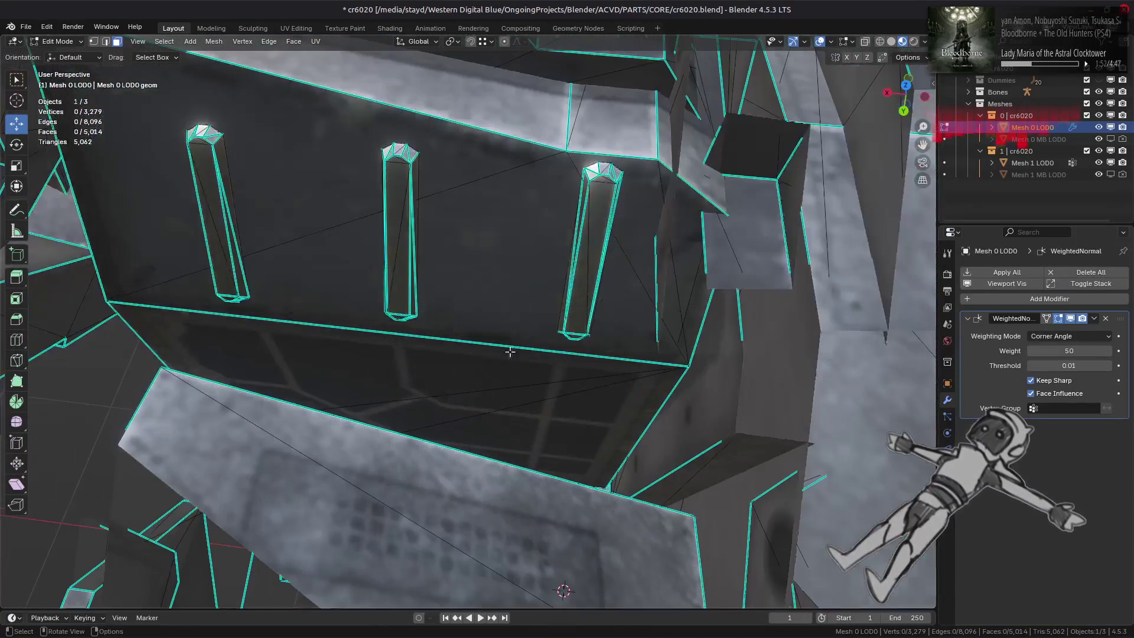
Step: Set the viewport Clip Start to 0.25 m in the sidebar View settings
mouse_move(283, 235)
shift+middle_down()
mouse_move(516, 279)
mouse_move(466, 269)
mouse_move(470, 282)
shift+middle_up()
scroll(516, 278, up, 3)
scroll(481, 264, down, 3)
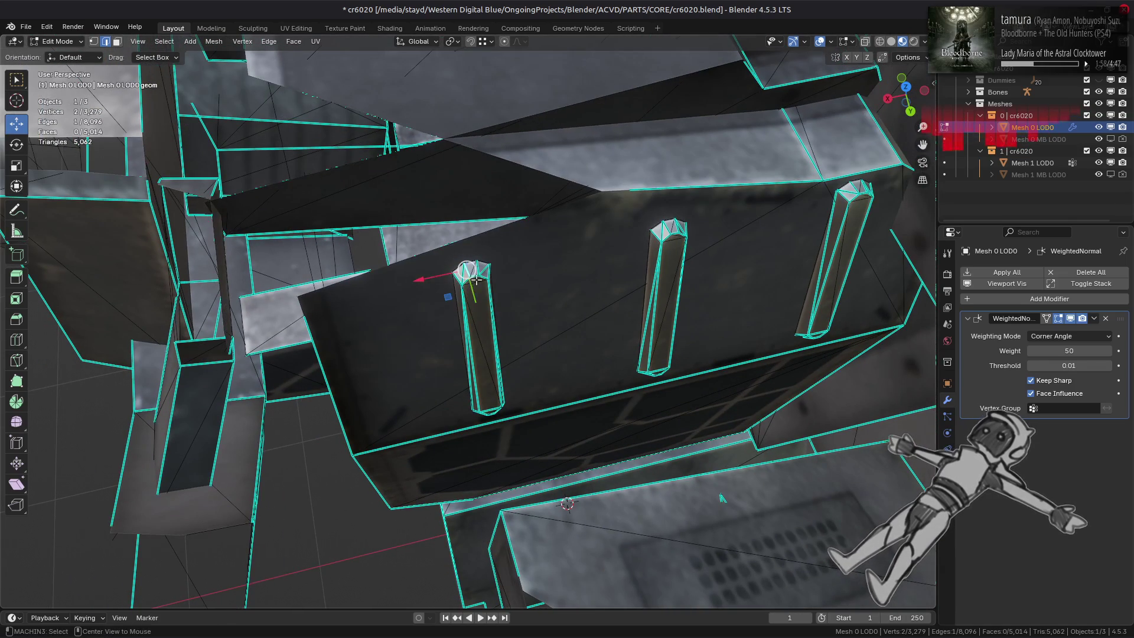
key(n)
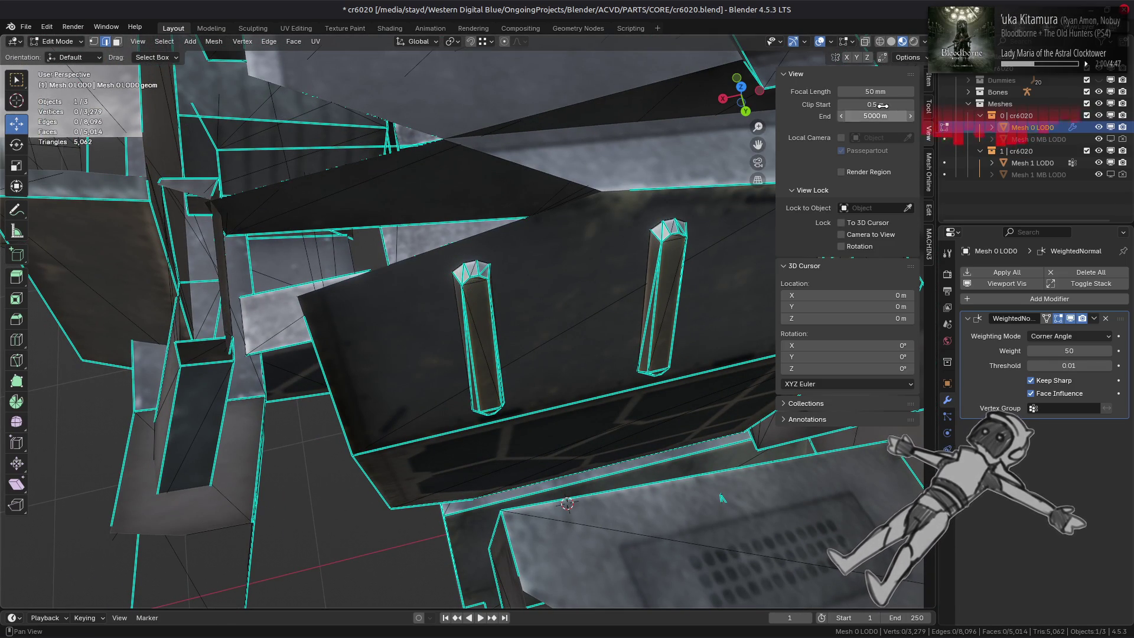
click(883, 105)
key(Return)
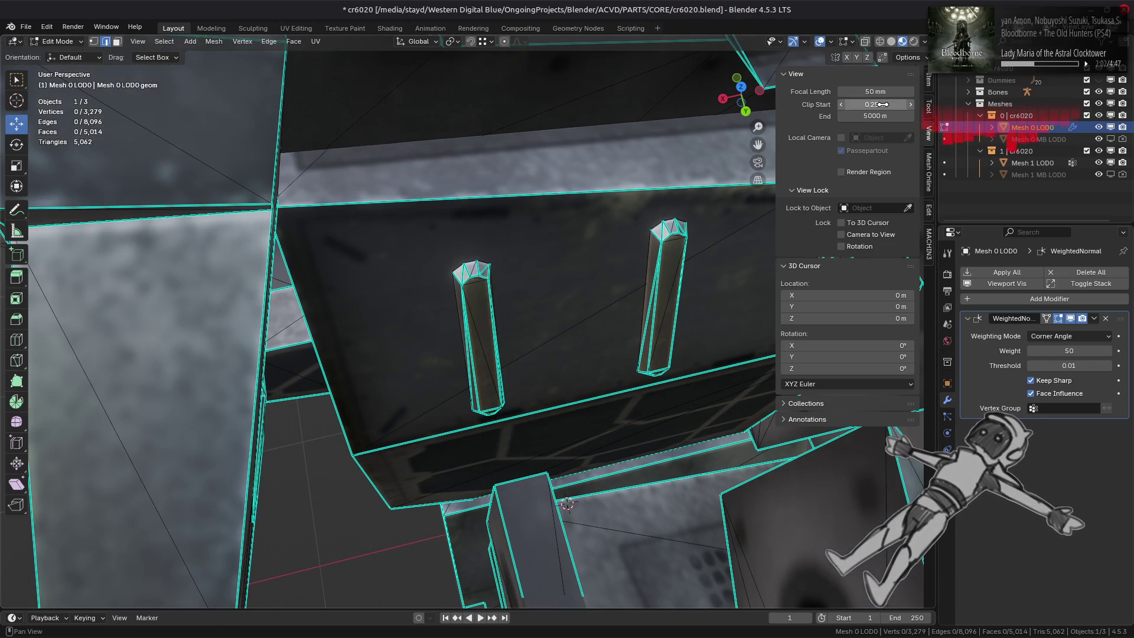
key(n)
Step: Mark the top edges of the left and right pillars as sharp
mouse_move(546, 247)
middle_down()
mouse_move(463, 247)
mouse_move(552, 269)
mouse_move(570, 298)
mouse_move(602, 261)
mouse_move(501, 291)
mouse_move(548, 247)
middle_up()
click(465, 247)
shift+click(563, 233)
shift+click(575, 228)
shift+click(586, 231)
shift+click(595, 233)
right_click(507, 309)
click(449, 515)
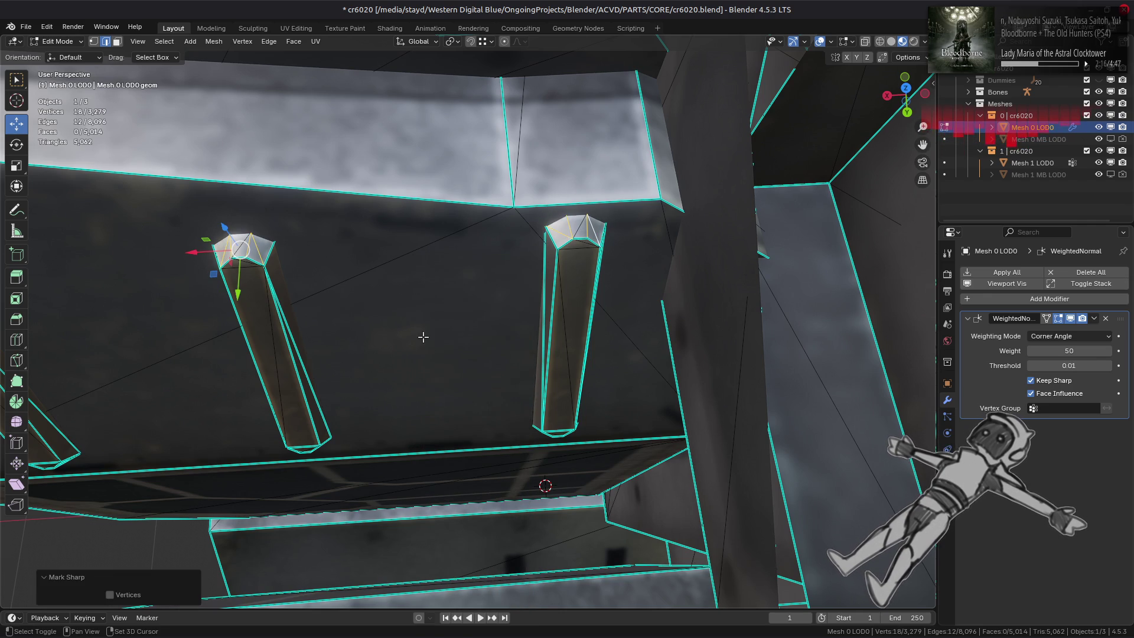
Step: Mark a set of pillar side and bottom edges as sharp
click(544, 328)
mouse_move(543, 327)
middle_down()
mouse_move(520, 288)
mouse_move(407, 307)
middle_up()
shift+click(524, 267)
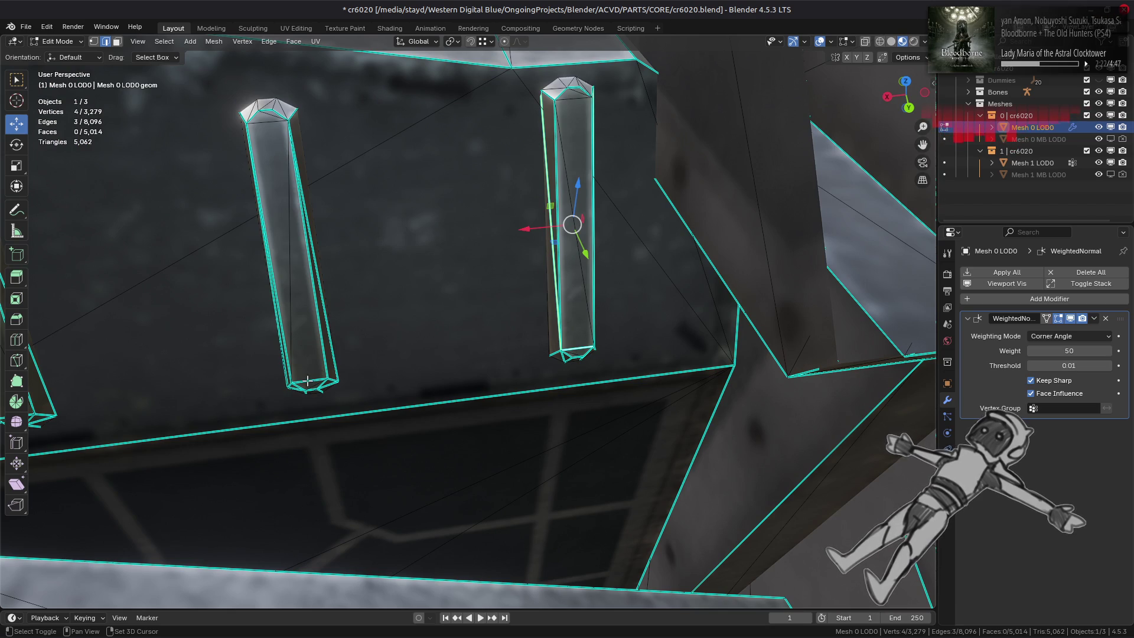
shift+click(331, 347)
mouse_move(362, 344)
middle_down()
mouse_move(595, 345)
mouse_move(385, 339)
mouse_move(378, 348)
middle_up()
shift+click(612, 338)
shift+click(347, 399)
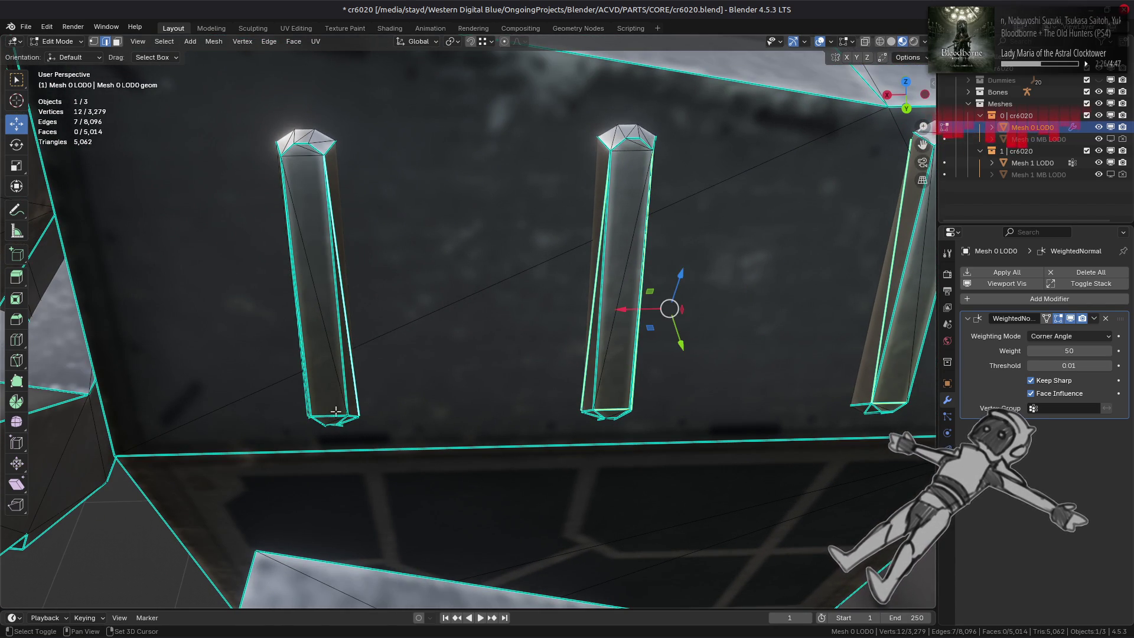
shift+click(335, 411)
middle_drag(336, 412, 465, 381)
shift+click(434, 376)
key(ctrl+e)
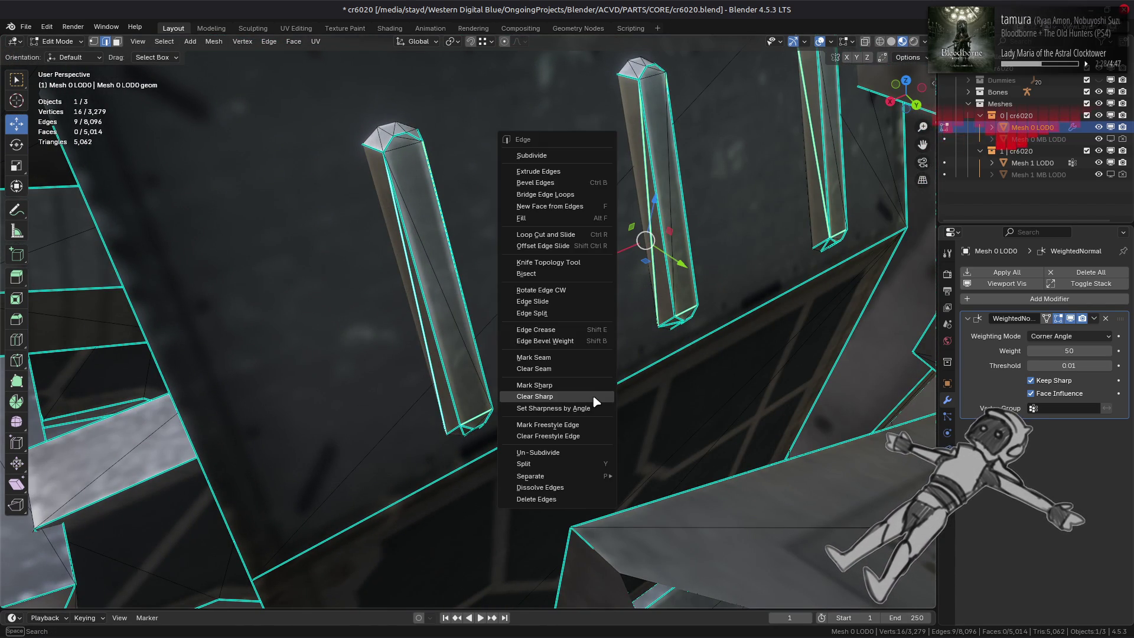
click(582, 386)
Step: Mark one more pillar bottom edge as sharp
middle_drag(546, 413, 518, 398)
mouse_move(518, 397)
middle_down()
mouse_move(466, 306)
mouse_move(434, 317)
middle_up()
key(alt+a)
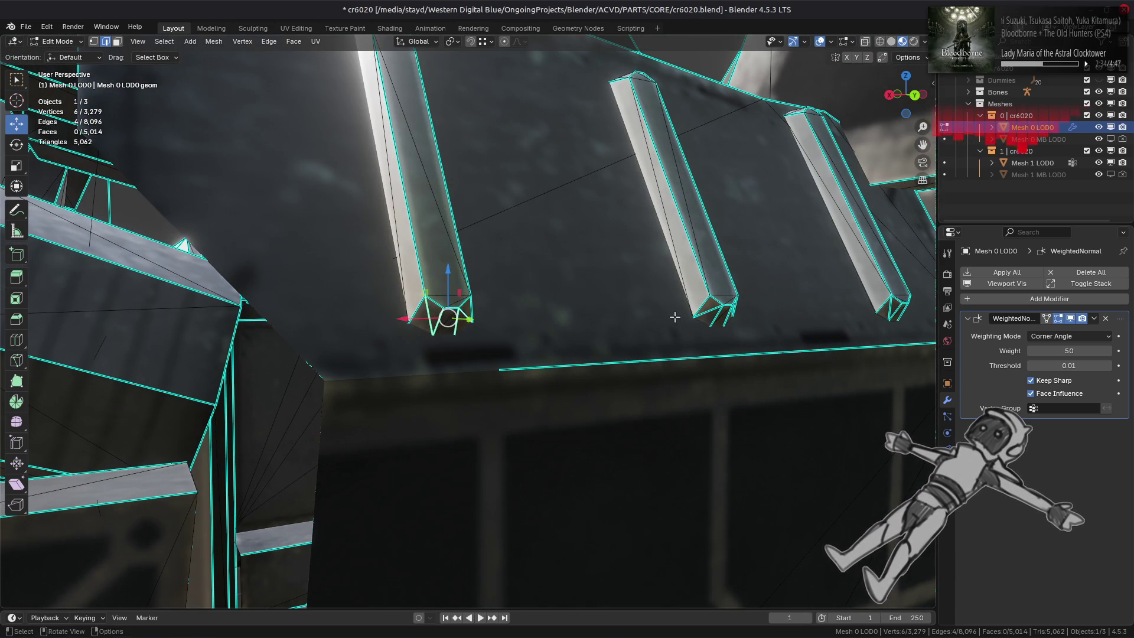
middle_drag(675, 317, 614, 319)
shift+click(607, 322)
right_click(606, 321)
click(644, 355)
Step: Mark the two remaining pillar bottom edges as sharp
shift+middle_drag(727, 362, 444, 322)
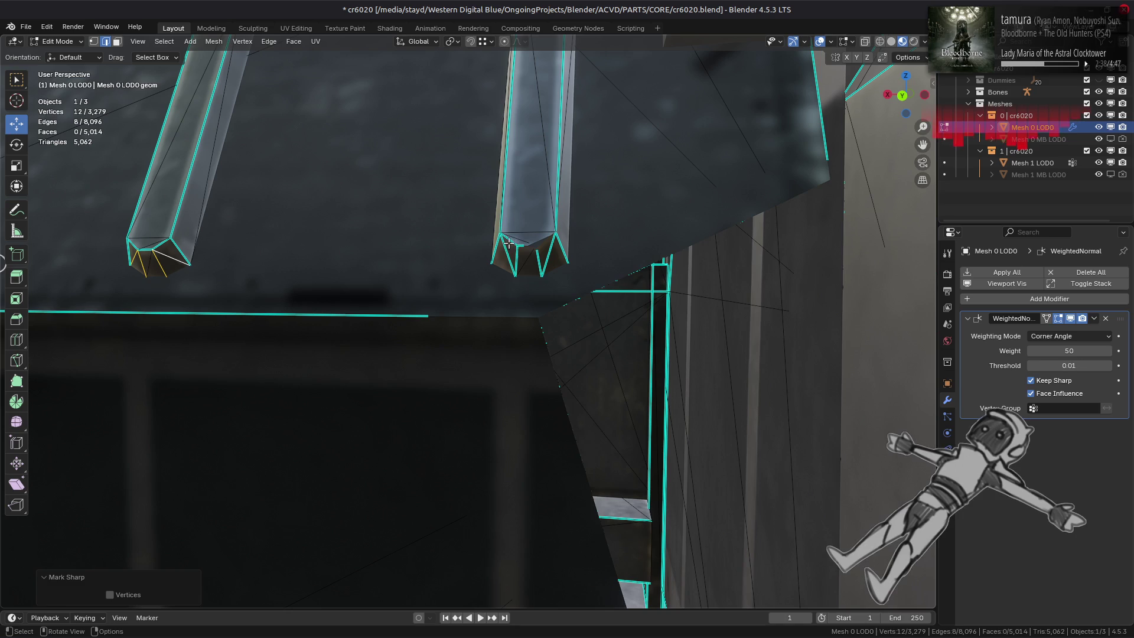
middle_drag(510, 257, 505, 263)
click(504, 264)
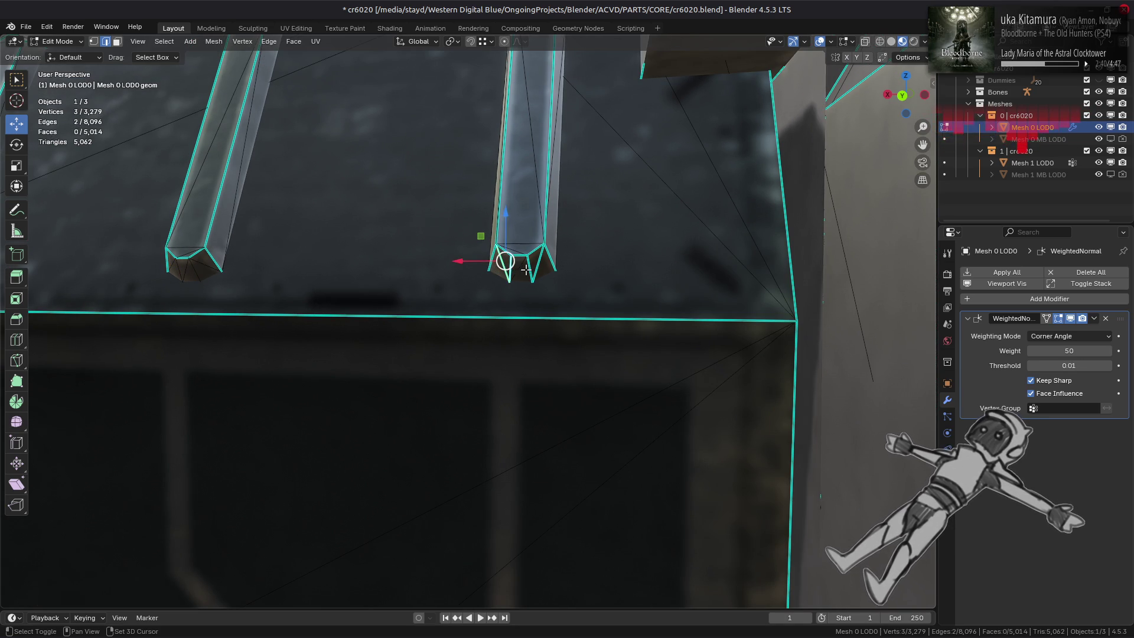
shift+click(532, 269)
right_click(532, 269)
click(589, 291)
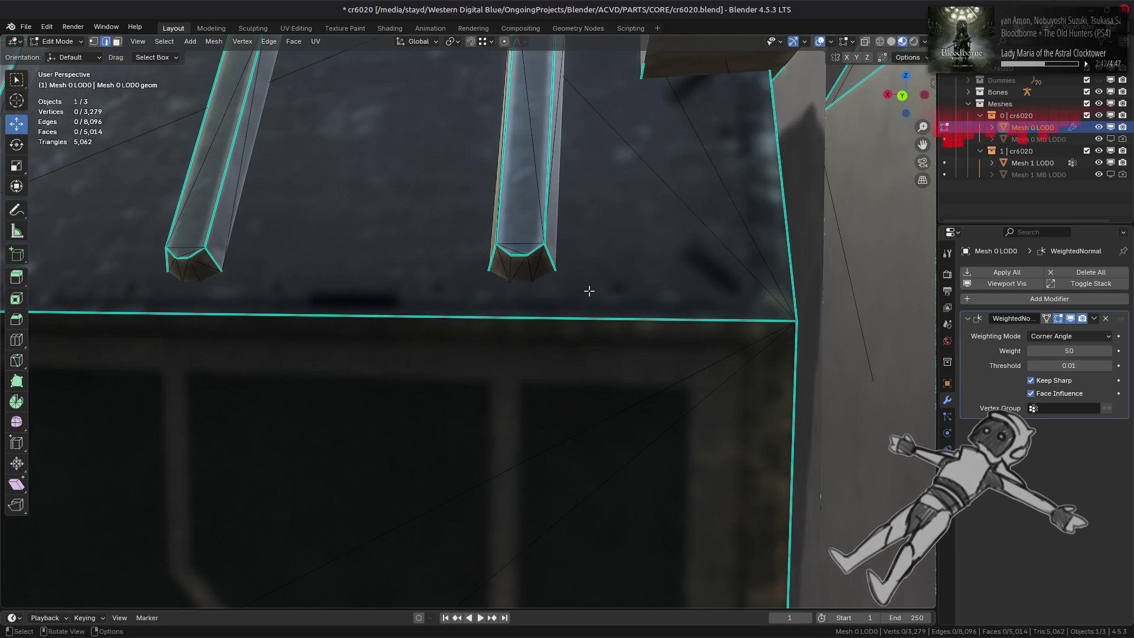
Step: Select all three pillars and apply Beautify Faces to even their triangulation
mouse_move(591, 298)
middle_down()
mouse_move(600, 340)
mouse_move(528, 309)
mouse_move(525, 355)
middle_up()
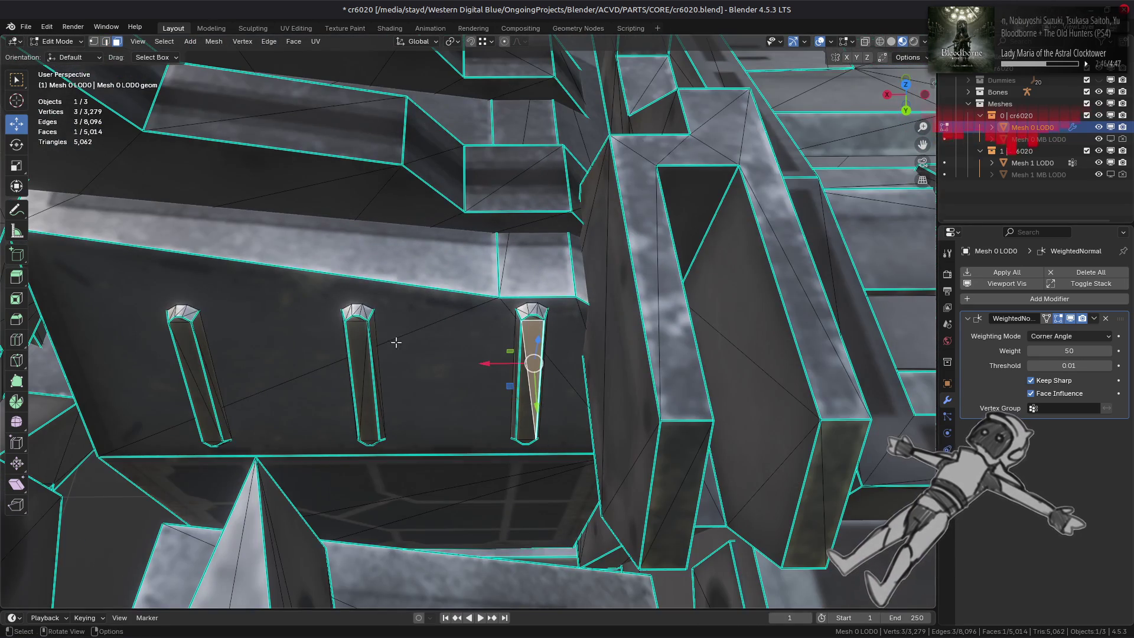
middle_drag(397, 337, 434, 331)
shift+click(478, 343)
shift+click(308, 313)
key(ctrl+l)
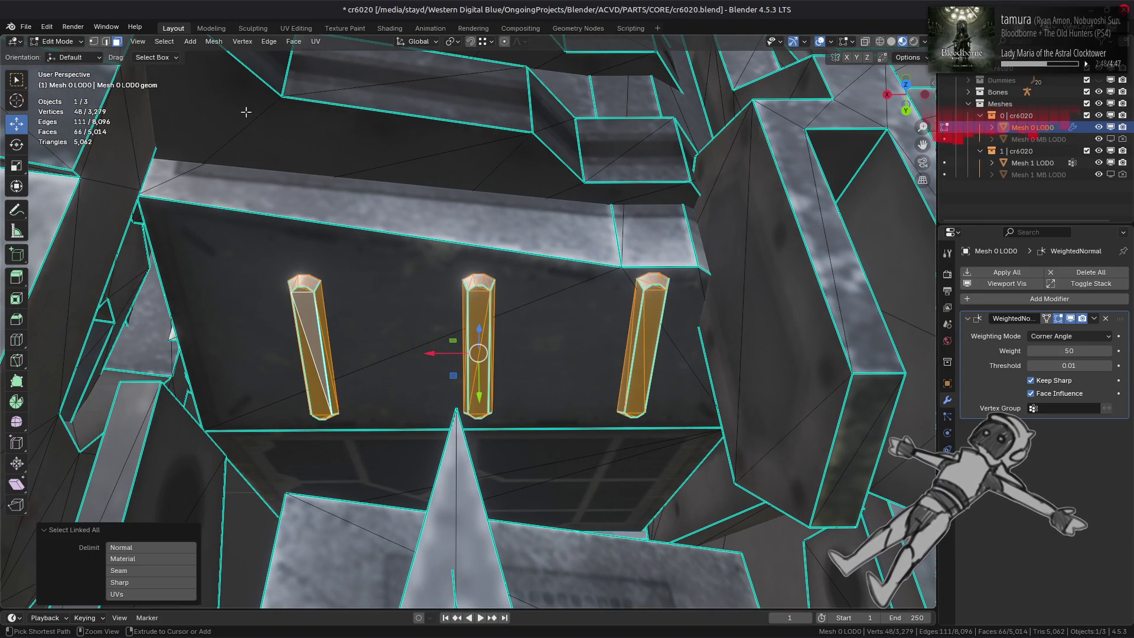
click(293, 41)
click(349, 193)
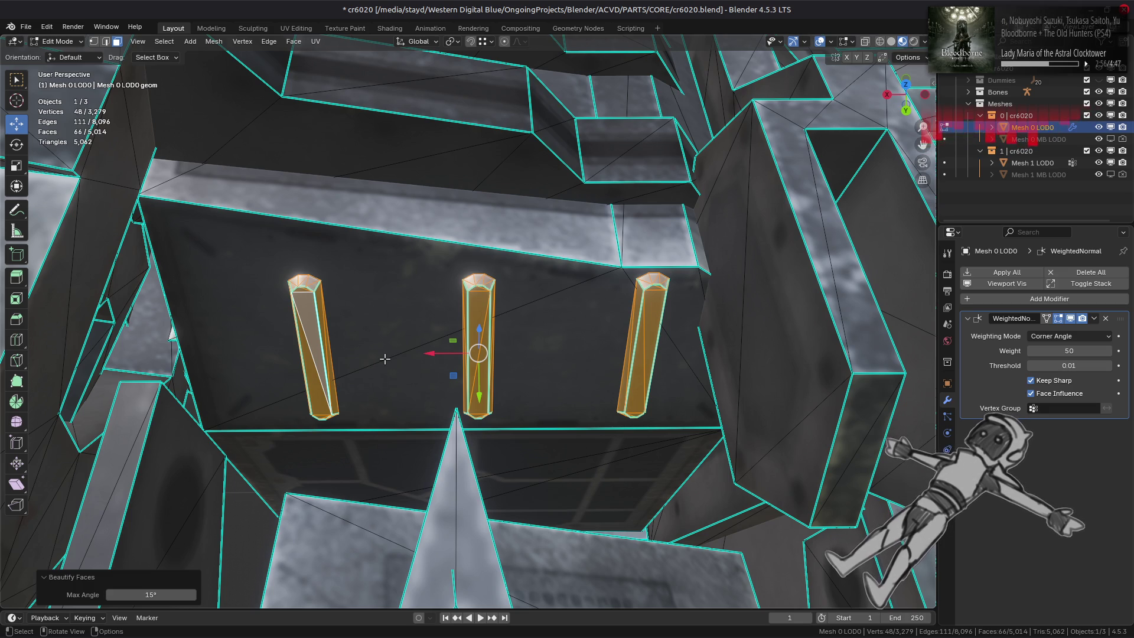
scroll(384, 358, down, 3)
mouse_move(384, 358)
middle_down()
mouse_move(476, 291)
mouse_move(609, 337)
middle_up()
click(476, 292)
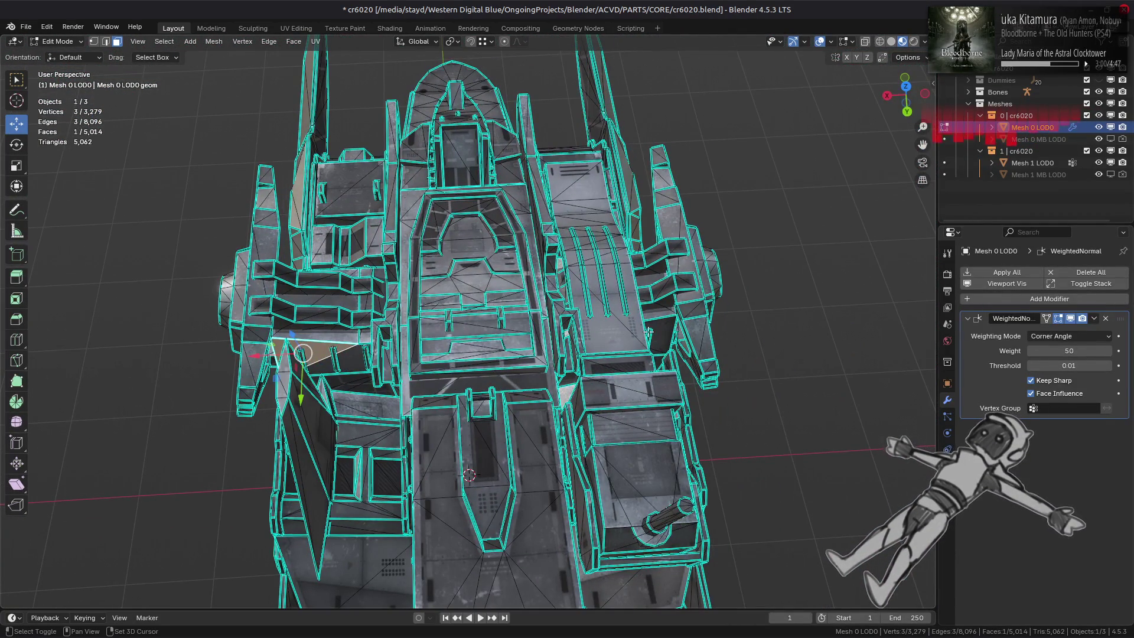
Step: Isolate the first pair of box pieces and even out their triangulation with Beautify Faces
shift+click(668, 322)
key(ctrl+l)
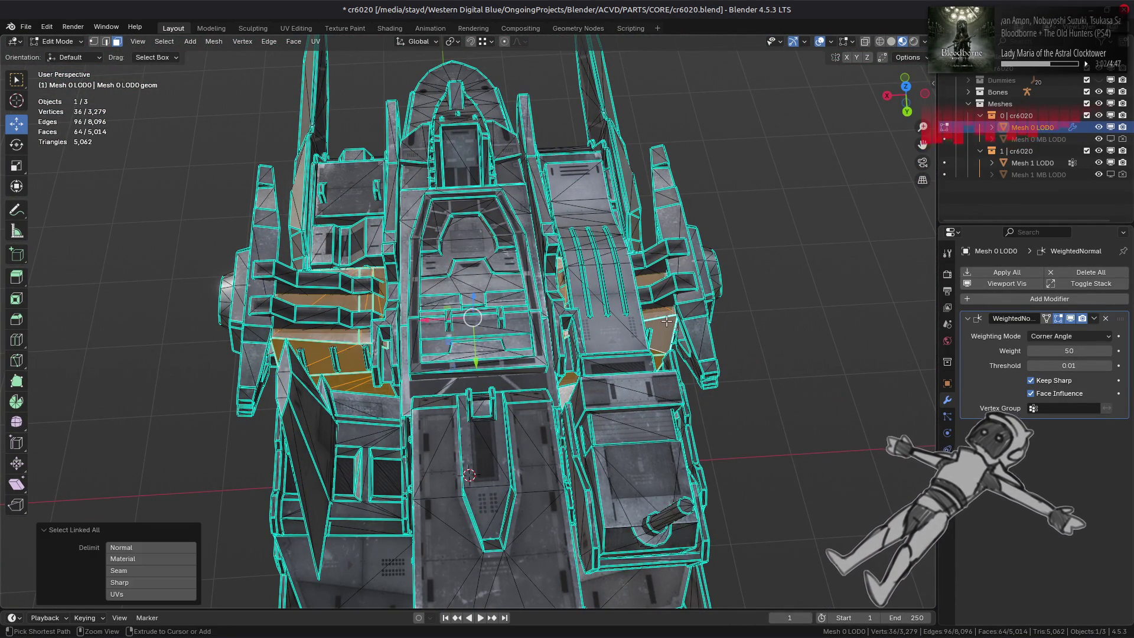
key(shift+h)
key(alt+a)
mouse_move(667, 320)
middle_down()
mouse_move(405, 271)
mouse_move(314, 207)
mouse_move(398, 253)
mouse_move(303, 271)
mouse_move(309, 300)
middle_up()
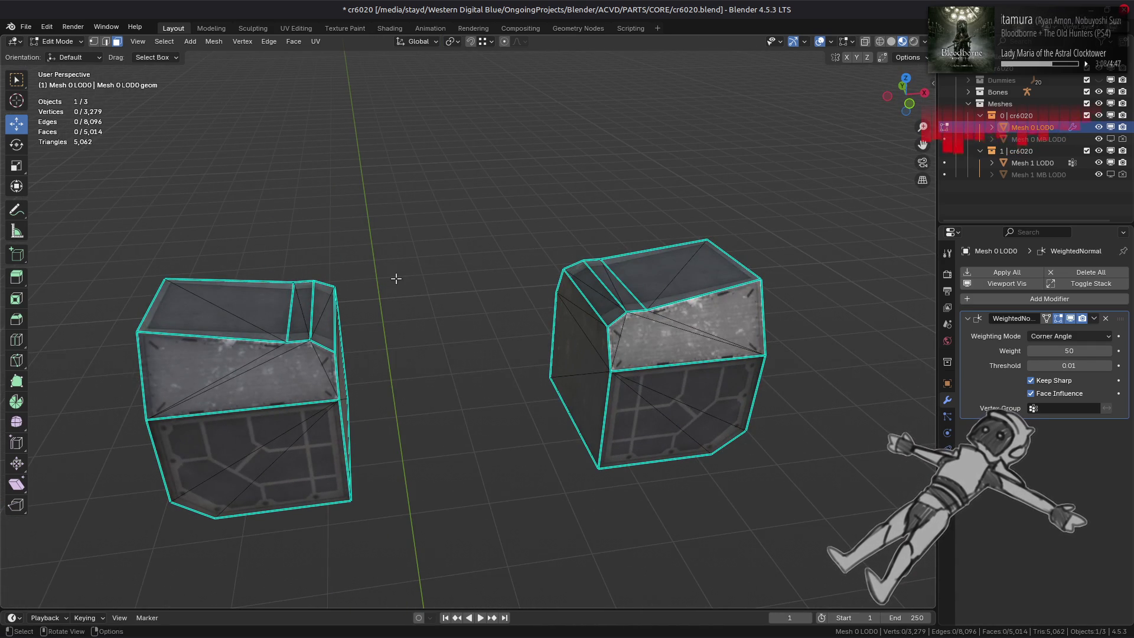
key(a)
click(294, 43)
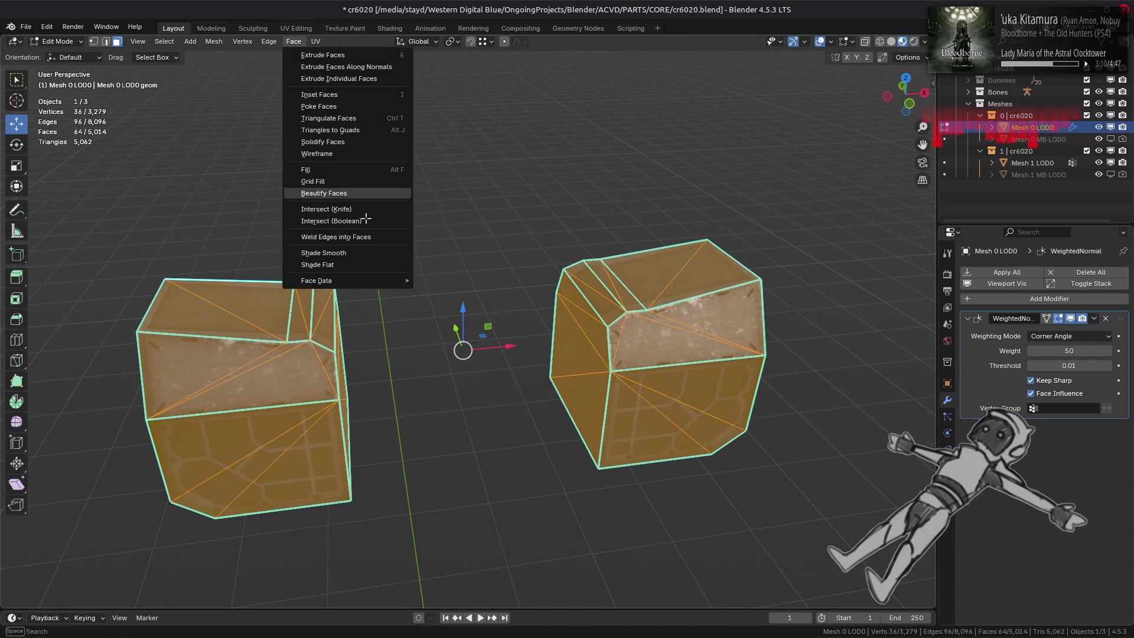
click(331, 194)
mouse_move(331, 193)
middle_down()
mouse_move(380, 225)
mouse_move(354, 253)
mouse_move(443, 284)
mouse_move(454, 311)
mouse_move(502, 348)
mouse_move(516, 268)
mouse_move(592, 289)
mouse_move(490, 260)
mouse_move(559, 262)
middle_up()
Step: Isolate the second pair of linked box pieces on the mesh underside
key(a)
scroll(543, 270, up, 8)
scroll(531, 278, up, 8)
key(alt+a)
scroll(490, 261, down, 5)
scroll(540, 288, up, 5)
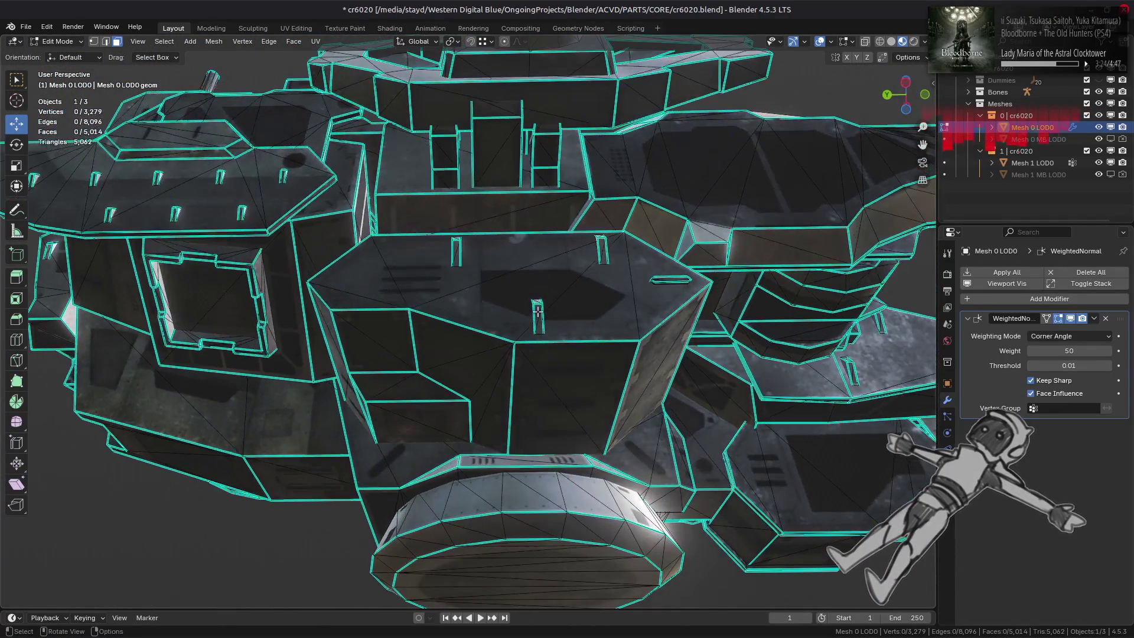
mouse_move(483, 321)
middle_down()
mouse_move(596, 360)
mouse_move(568, 410)
middle_up()
key(3)
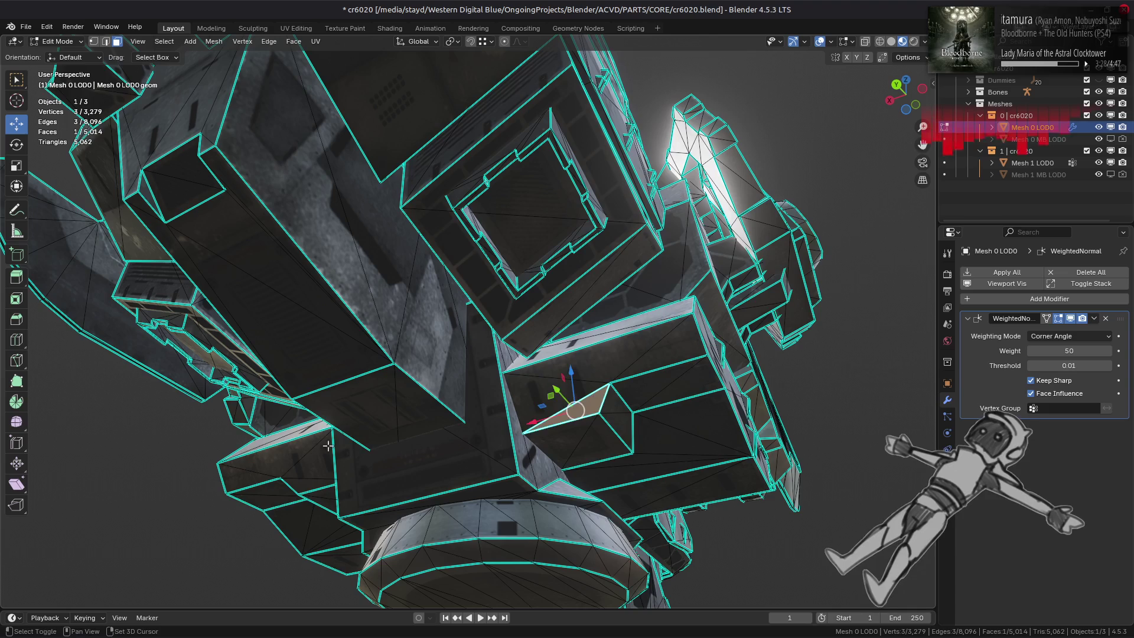
shift+click(305, 464)
key(ctrl+l)
key(shift+h)
middle_drag(300, 462, 439, 436)
Step: Mark an edge on the right box piece sharp
key(2)
click(644, 402)
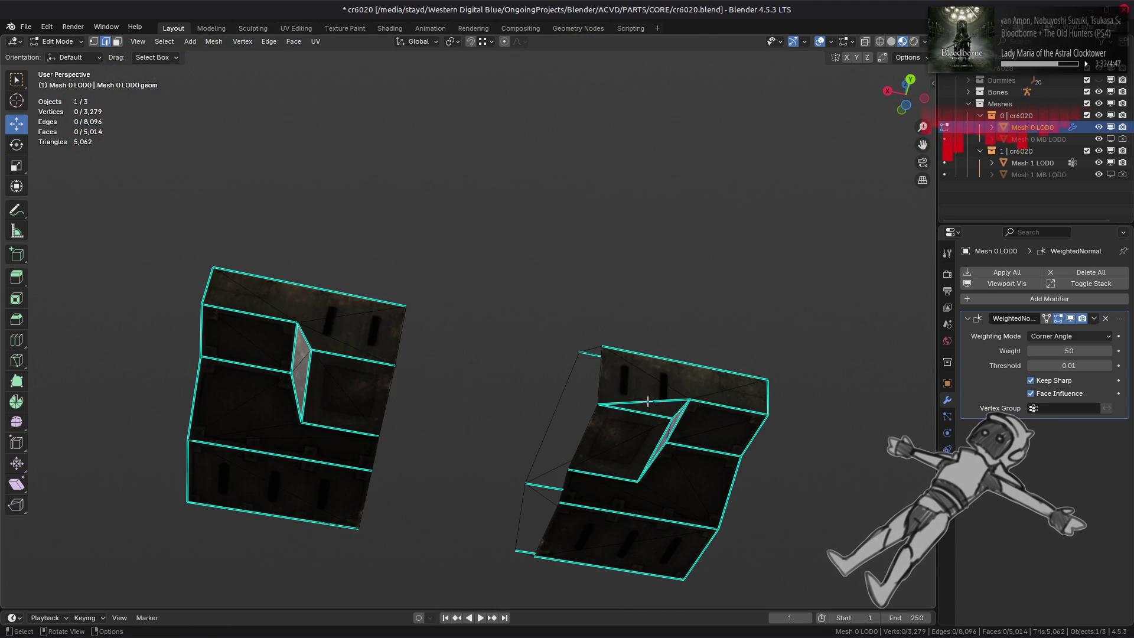
right_click(404, 425)
click(375, 508)
Step: Beautify the second pair's faces, then reveal the whole mesh with nothing selected
mouse_move(374, 508)
middle_down()
mouse_move(413, 428)
mouse_move(398, 445)
mouse_move(316, 352)
middle_up()
key(a)
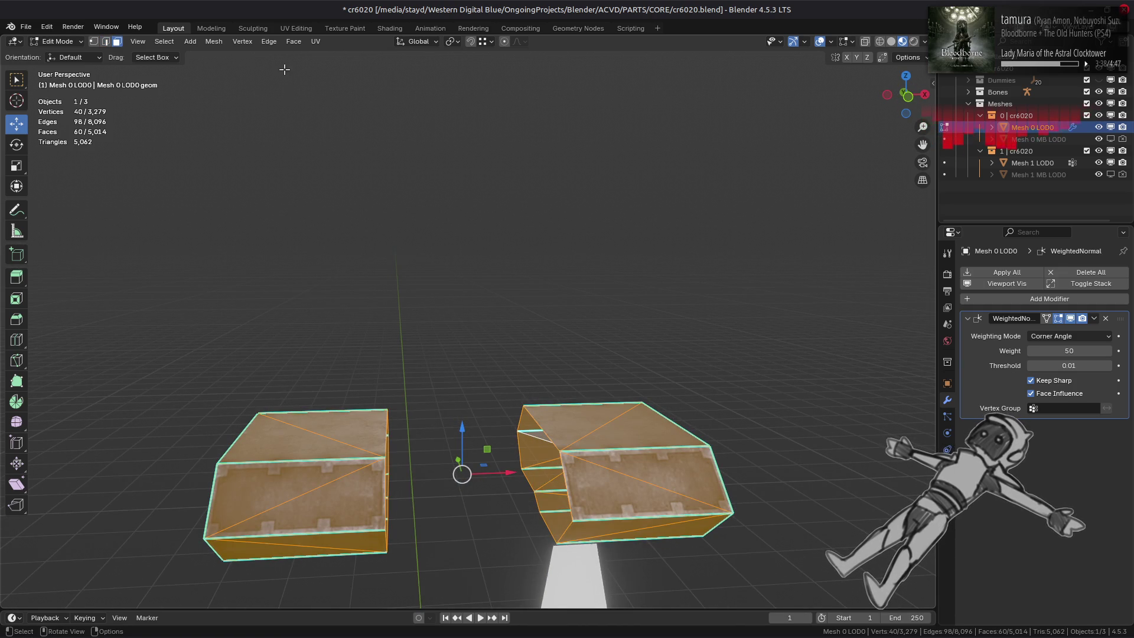
click(294, 41)
click(352, 194)
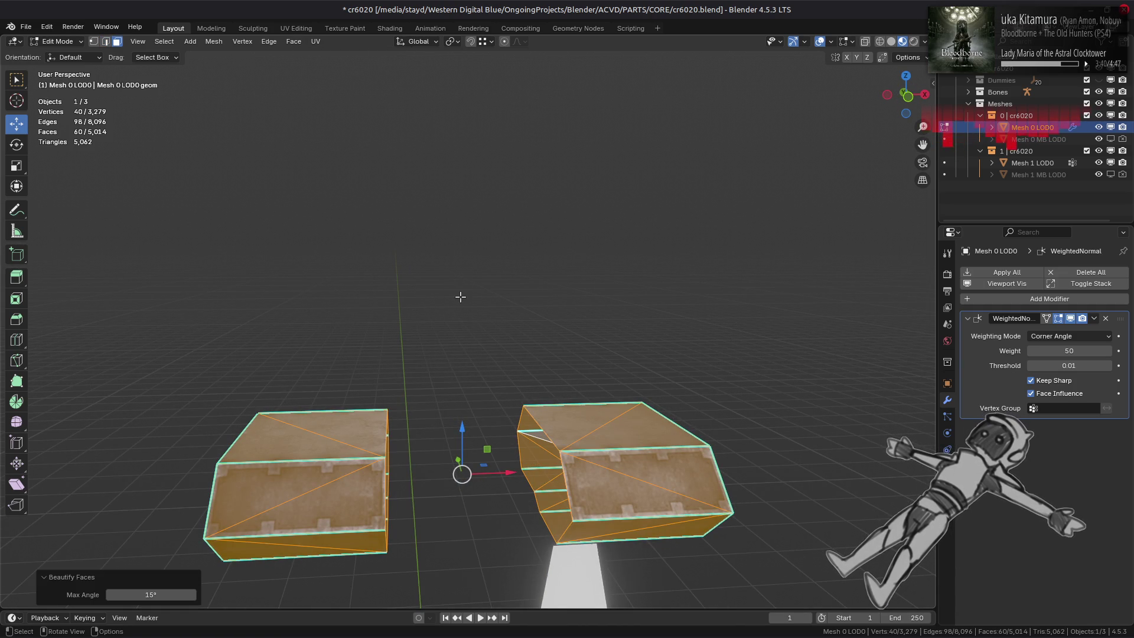
click(474, 307)
mouse_move(463, 304)
middle_down()
mouse_move(318, 380)
mouse_move(397, 385)
mouse_move(454, 359)
mouse_move(445, 339)
mouse_move(359, 363)
mouse_move(407, 292)
mouse_move(458, 334)
mouse_move(638, 296)
mouse_move(469, 329)
mouse_move(472, 419)
mouse_move(497, 511)
mouse_move(508, 476)
middle_up()
key(alt+h)
key(alt+a)
Step: Mark an edge next to the round hole sharp
click(459, 335)
key(ctrl+l)
key(shift+h)
key(alt+h)
key(2)
click(424, 317)
key(ctrl+e)
click(496, 509)
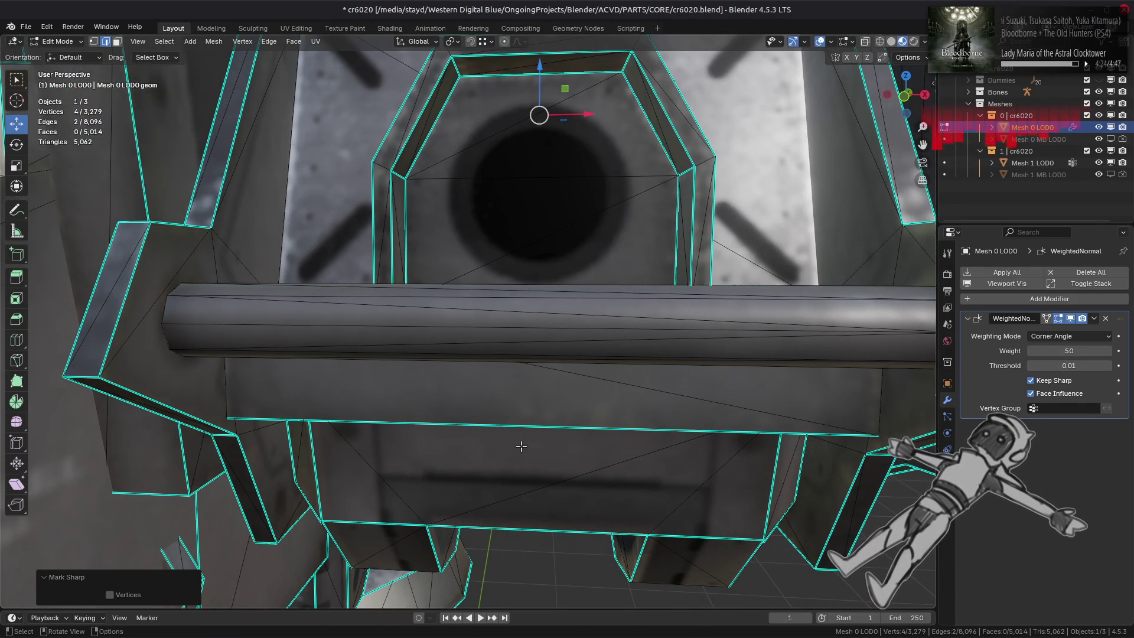
Step: Mark several edges of the box around the hole sharp
scroll(521, 446, down, 4)
middle_drag(521, 446, 519, 420)
key(a)
click(418, 198)
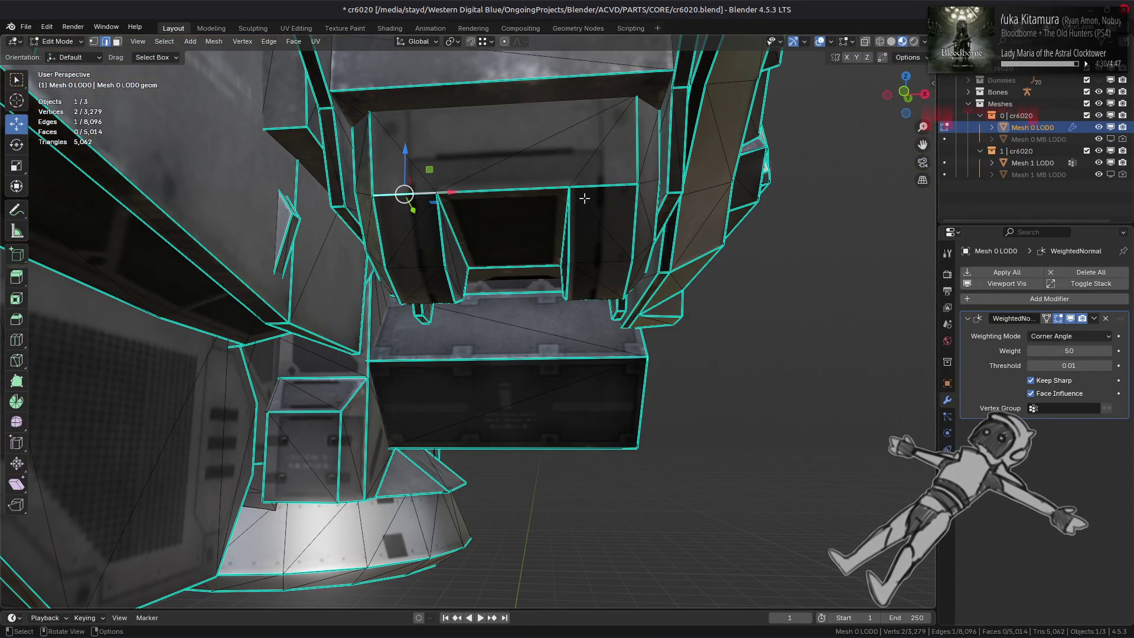
mouse_move(472, 207)
middle_down()
mouse_move(616, 279)
mouse_move(397, 282)
middle_up()
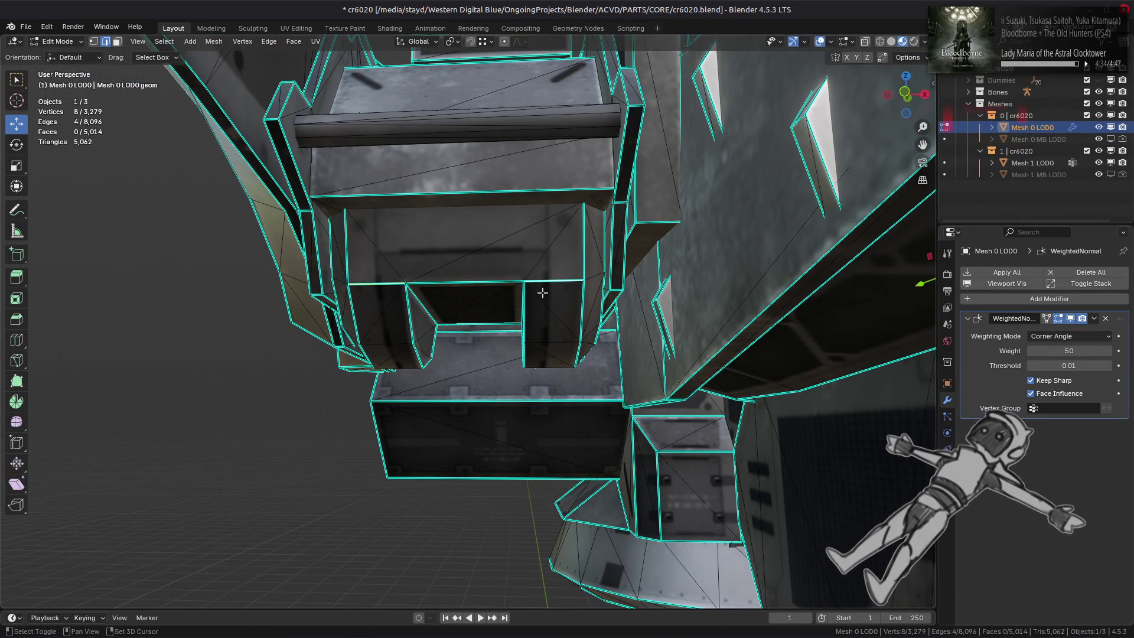
key(ctrl+e)
click(526, 319)
mouse_move(502, 309)
middle_down()
mouse_move(421, 297)
mouse_move(471, 319)
mouse_move(572, 263)
mouse_move(481, 291)
mouse_move(435, 265)
middle_up()
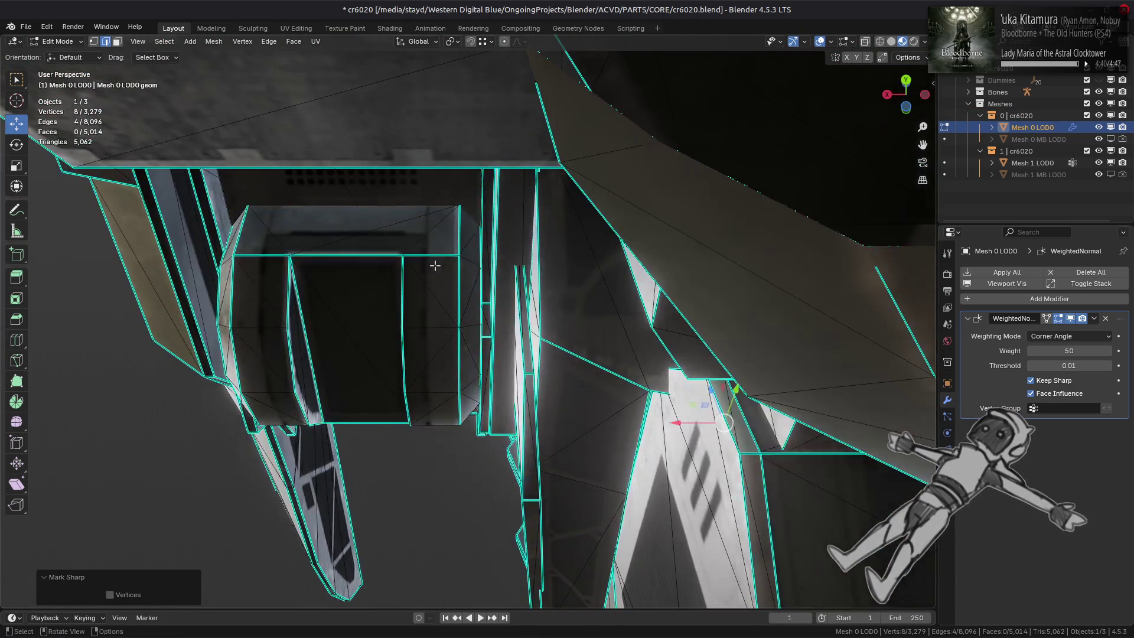
click(435, 263)
shift+click(357, 285)
key(ctrl+e)
click(482, 355)
Step: Clear the sharp marks from the box's top edges
middle_drag(754, 309, 435, 247)
key(ctrl+e)
click(547, 392)
key(alt+a)
Step: Select the connected piece of a triangular face under the mesh
mouse_move(612, 303)
middle_down()
mouse_move(425, 337)
mouse_move(408, 296)
mouse_move(514, 324)
mouse_move(423, 314)
mouse_move(547, 342)
middle_up()
key(3)
click(460, 322)
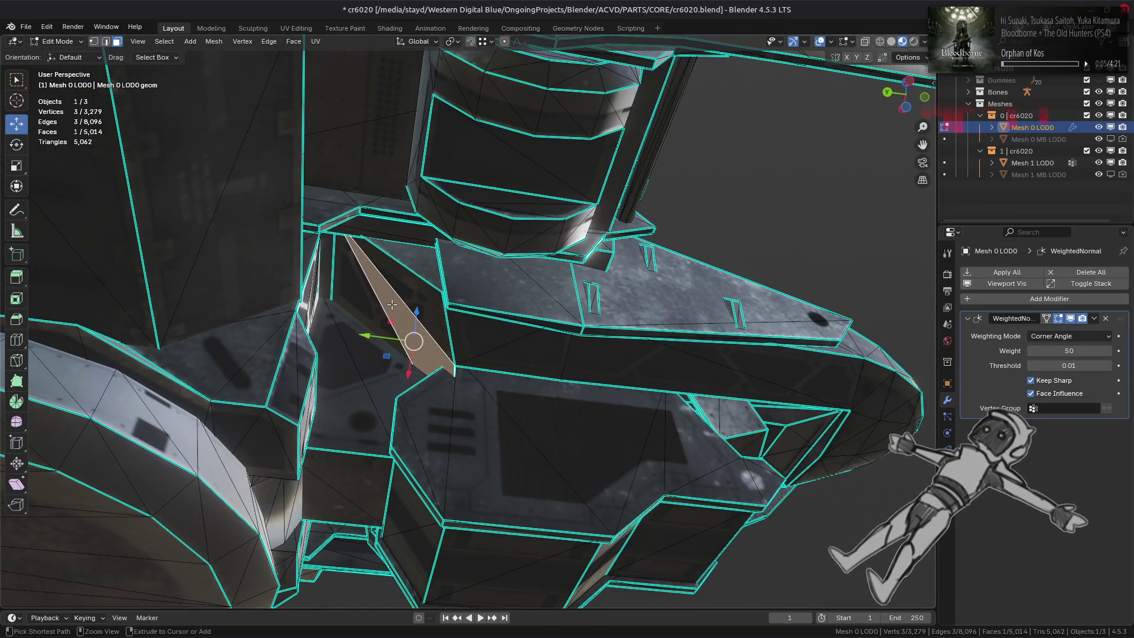
key(ctrl+l)
middle_drag(498, 402, 527, 394)
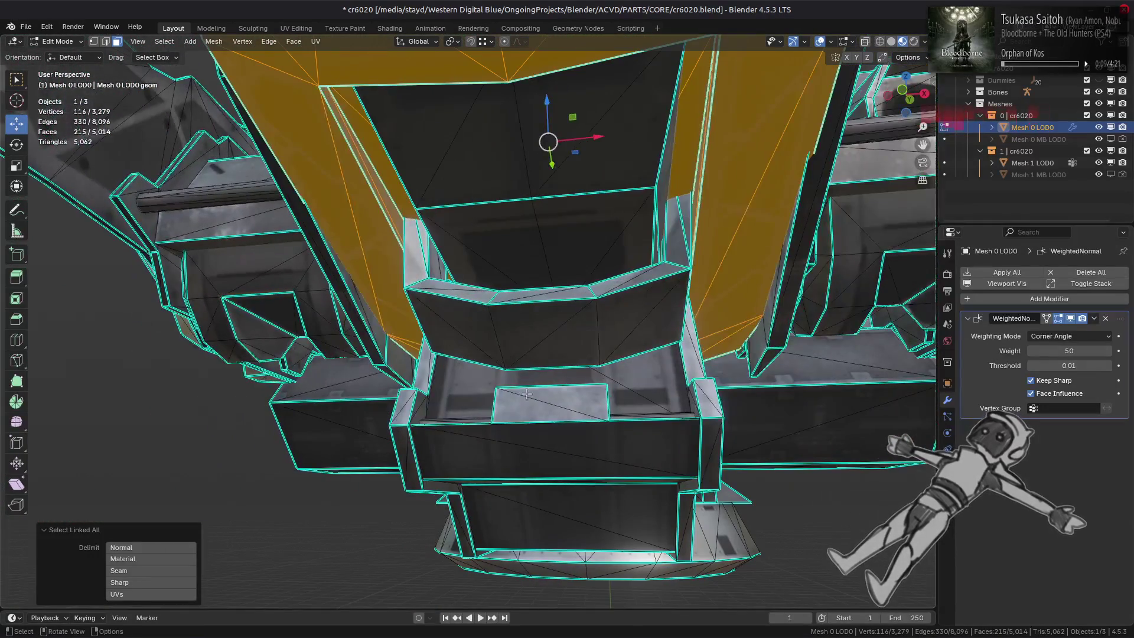
Step: Isolate the U-shaped band and frame it in the view
click(526, 300)
key(ctrl+l)
key(shift+h)
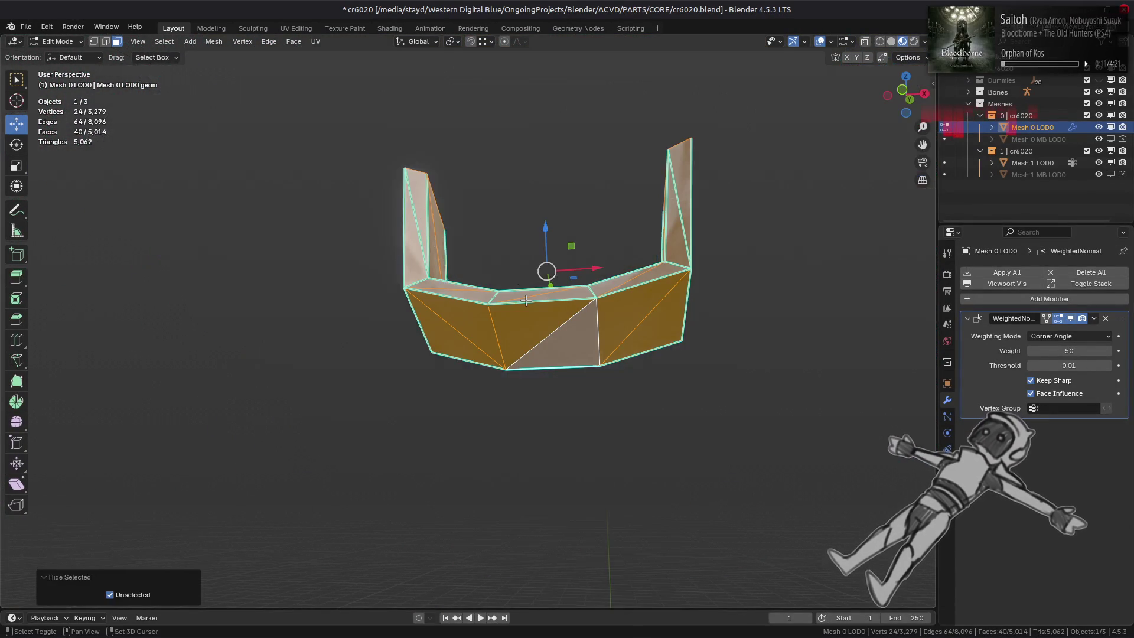
key(KP_Decimal)
mouse_move(526, 300)
middle_down()
mouse_move(421, 369)
mouse_move(384, 305)
mouse_move(342, 322)
mouse_move(322, 358)
middle_up()
Step: Clear the sharp marks from three edges along the band's sides
key(2)
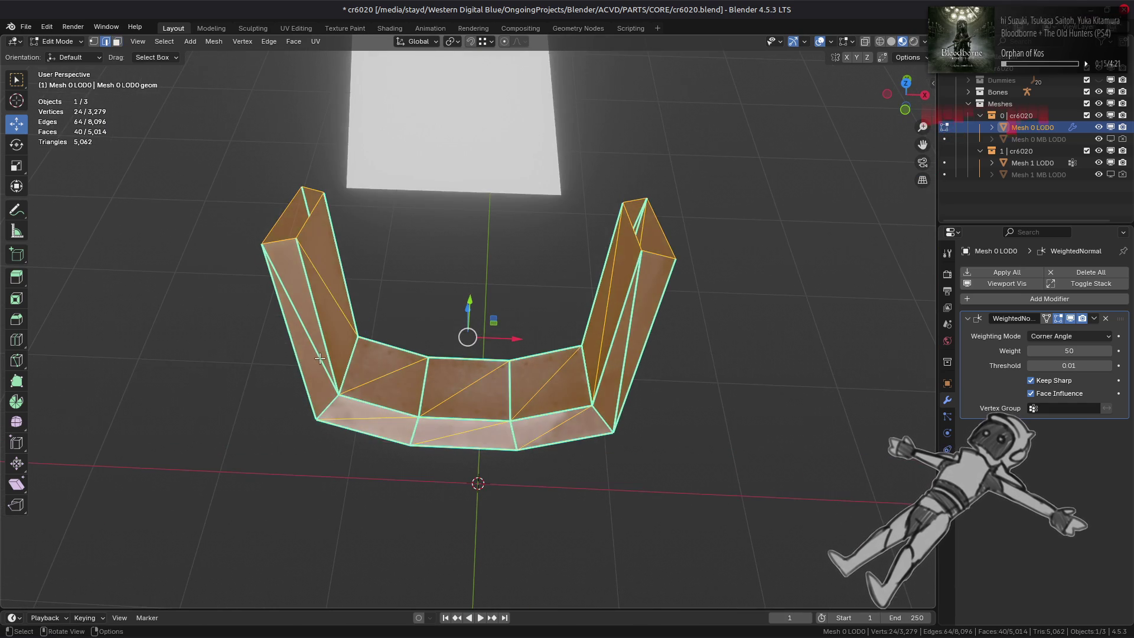
click(320, 359)
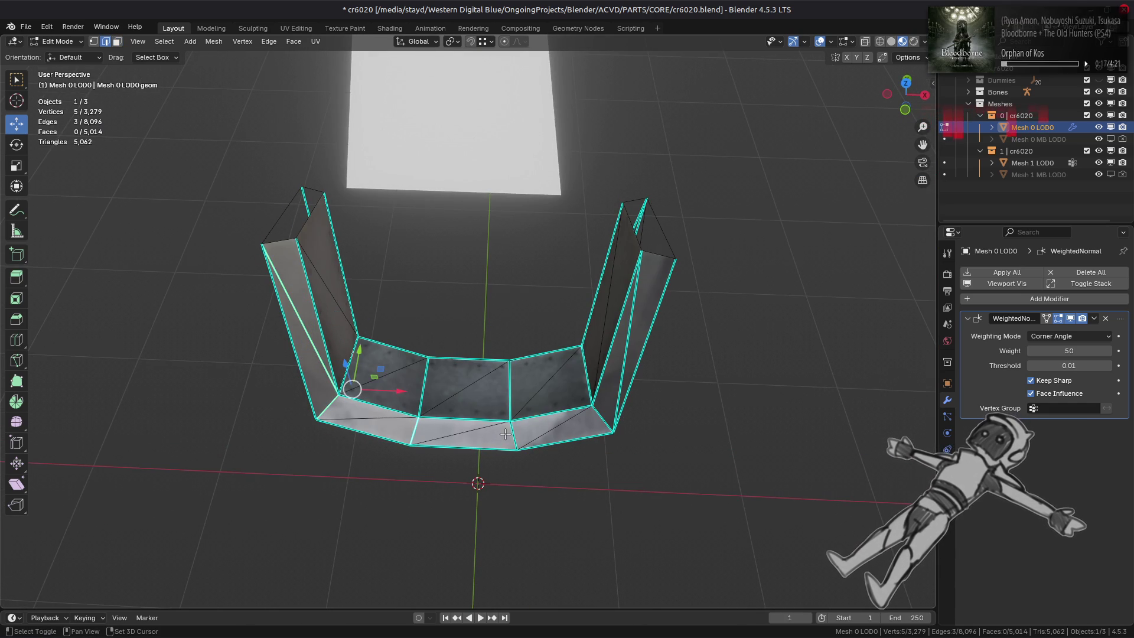
mouse_move(626, 380)
middle_down()
mouse_move(313, 325)
mouse_move(398, 321)
middle_up()
shift+click(337, 311)
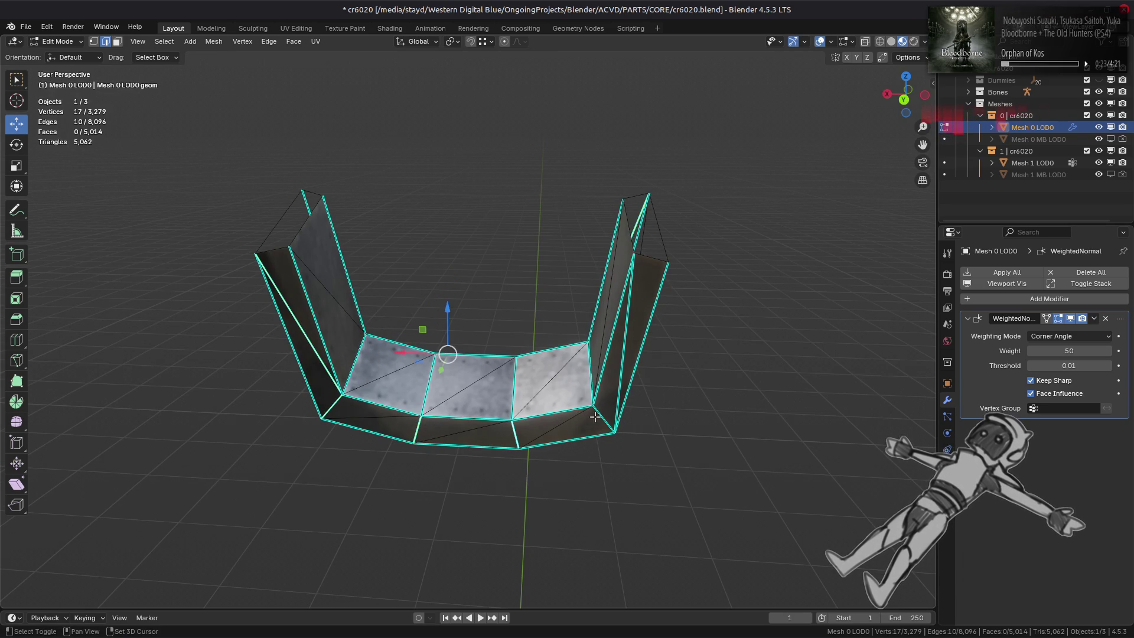
shift+click(620, 373)
key(ctrl+e)
click(394, 426)
key(alt+a)
Step: Clear the sharp mark from an edge on the band's wall
middle_drag(395, 433, 413, 243)
click(423, 366)
key(ctrl+e)
click(430, 374)
key(alt+a)
mouse_move(418, 356)
middle_down()
mouse_move(451, 352)
mouse_move(342, 418)
mouse_move(390, 366)
mouse_move(479, 308)
mouse_move(516, 245)
mouse_move(506, 266)
mouse_move(506, 213)
mouse_move(452, 358)
mouse_move(393, 440)
mouse_move(337, 463)
mouse_move(574, 367)
mouse_move(620, 330)
mouse_move(717, 354)
mouse_move(552, 415)
mouse_move(380, 413)
mouse_move(383, 378)
middle_up()
Step: Reveal the full mesh, briefly isolate a connected hull piece, then show everything again
key(alt+h)
key(alt+a)
key(3)
click(390, 445)
key(ctrl+l)
key(shift+h)
key(alt+h)
key(alt+a)
scroll(383, 376, up, 3)
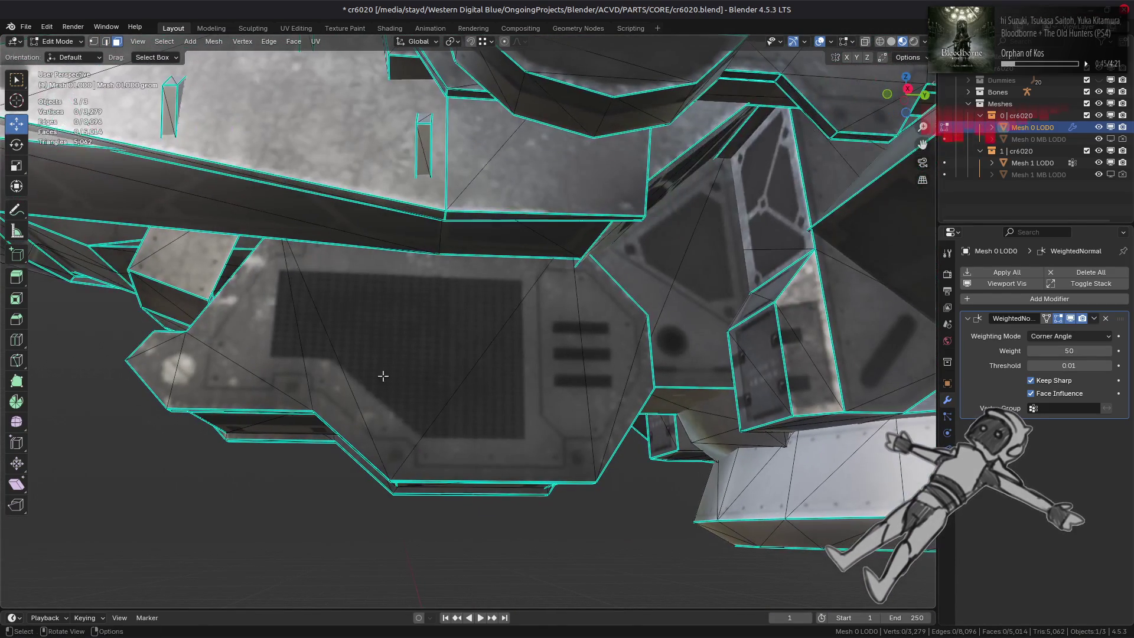
Step: Beautify the faces of two neighbouring hull pieces
click(382, 375)
key(ctrl+l)
click(294, 42)
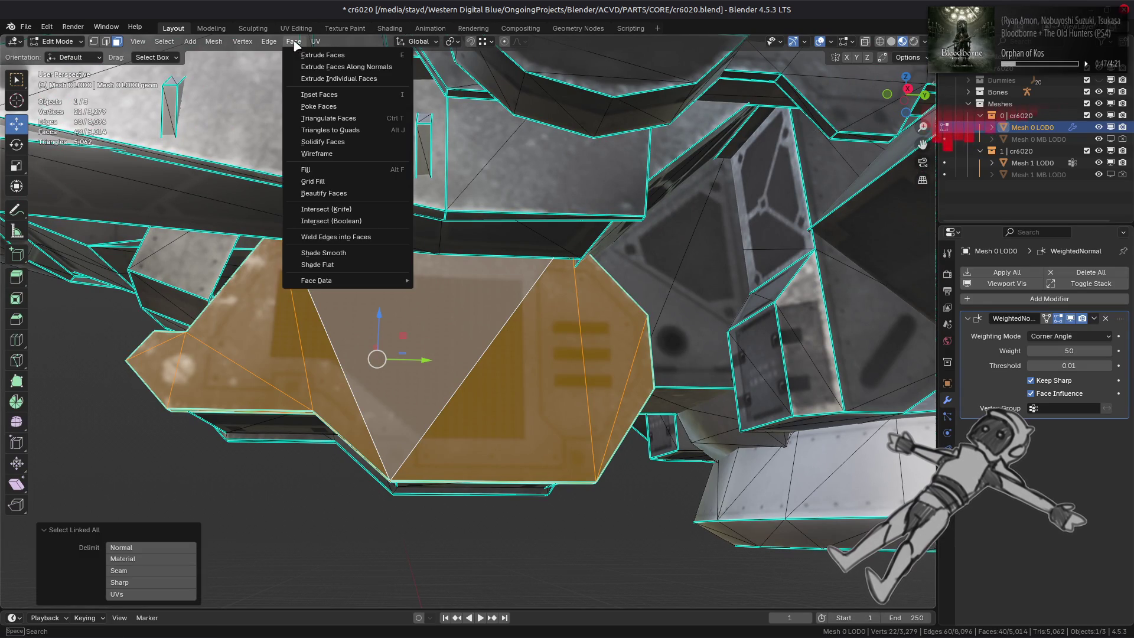
click(324, 193)
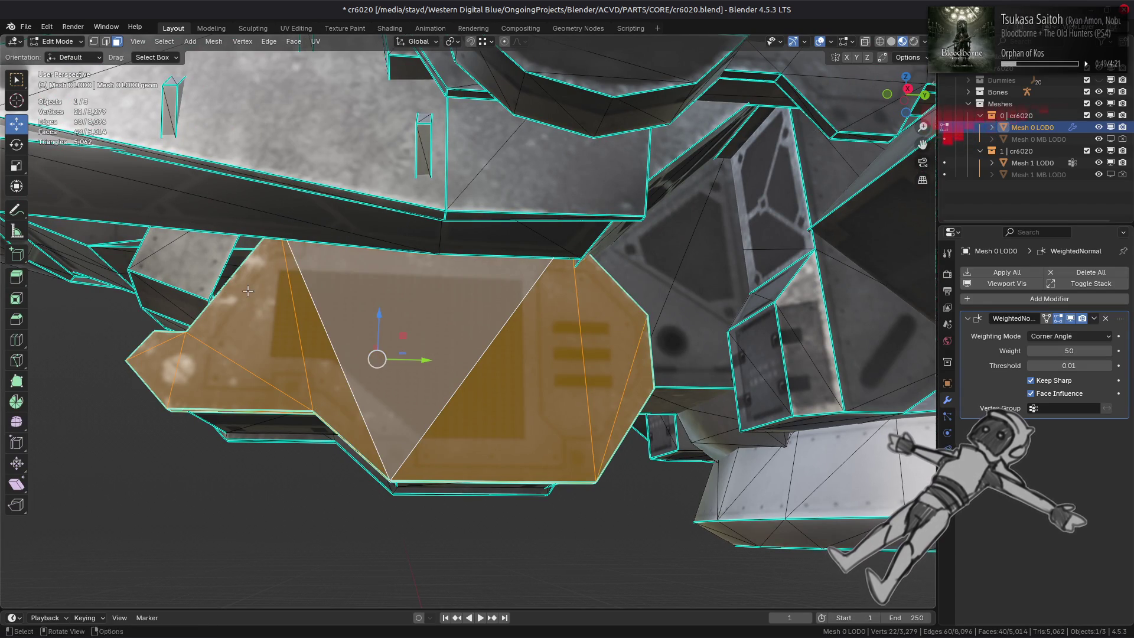
middle_drag(331, 236, 438, 313)
shift+click(439, 313)
key(ctrl+l)
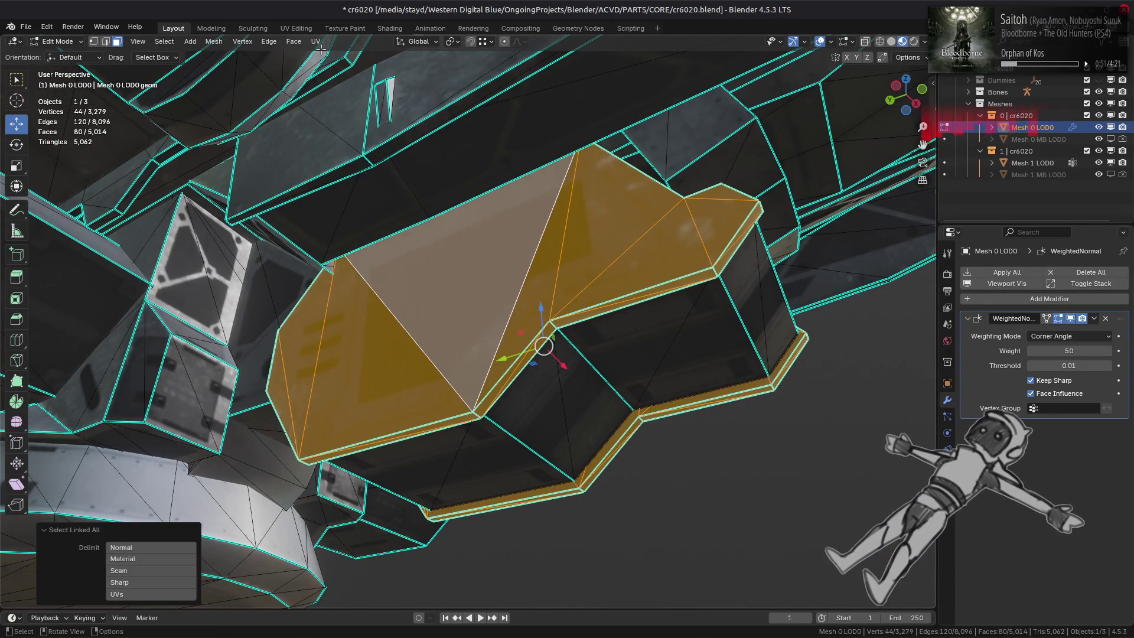
click(294, 41)
click(323, 193)
key(alt+a)
Step: Isolate the small fin piece and frame it in the view
mouse_move(354, 259)
middle_down()
mouse_move(384, 286)
mouse_move(435, 284)
mouse_move(499, 307)
middle_up()
click(435, 284)
shift+click(500, 308)
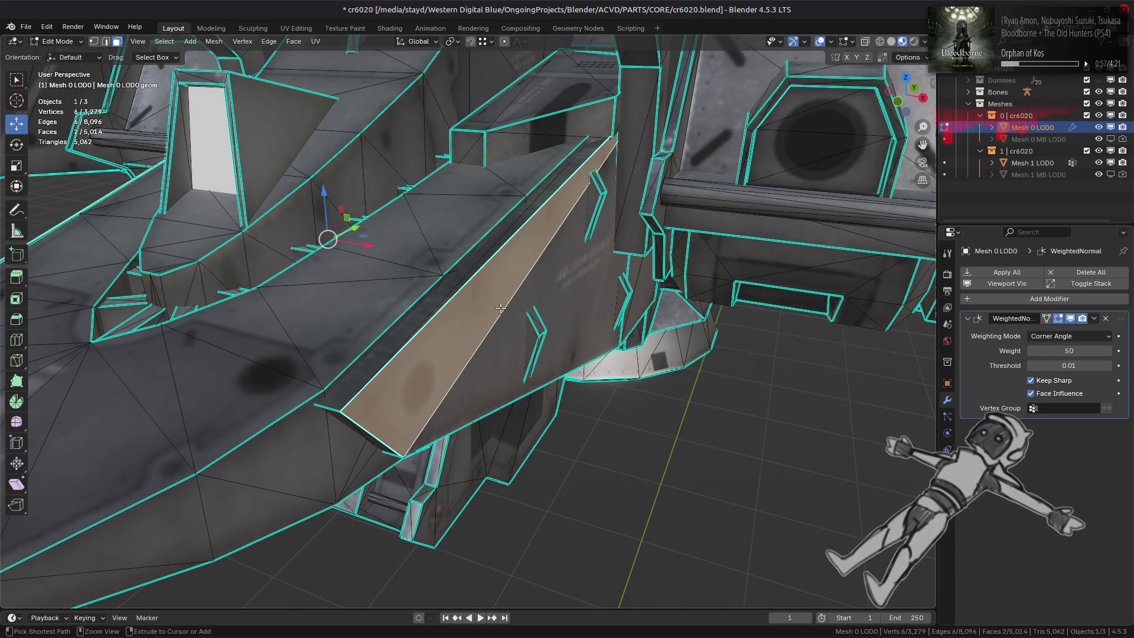
key(ctrl+l)
key(shift+h)
key(KP_Decimal)
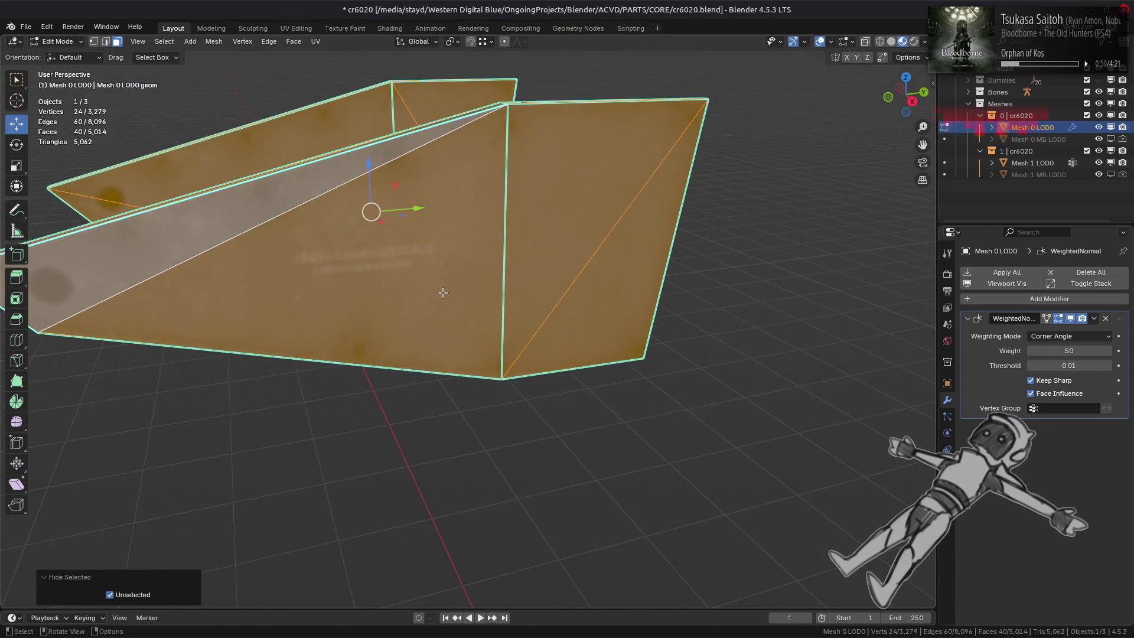
middle_drag(444, 322, 446, 333)
Step: Mark three outer edges of the fin sharp
key(2)
click(509, 344)
shift+click(386, 170)
mouse_move(387, 170)
middle_down()
mouse_move(461, 254)
mouse_move(407, 291)
middle_up()
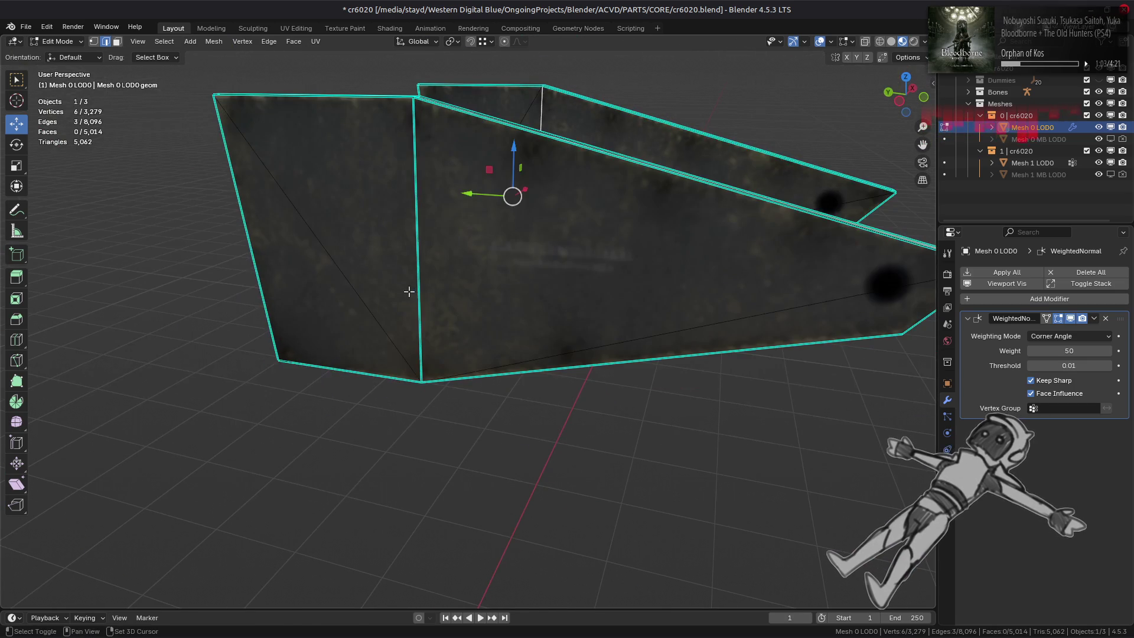
shift+click(417, 292)
key(ctrl+e)
click(277, 514)
mouse_move(388, 454)
middle_down()
mouse_move(473, 331)
mouse_move(532, 278)
mouse_move(482, 342)
mouse_move(399, 363)
middle_up()
click(569, 271)
Step: Beautify both fin pieces' faces and reveal all hidden geometry
key(l)
click(293, 40)
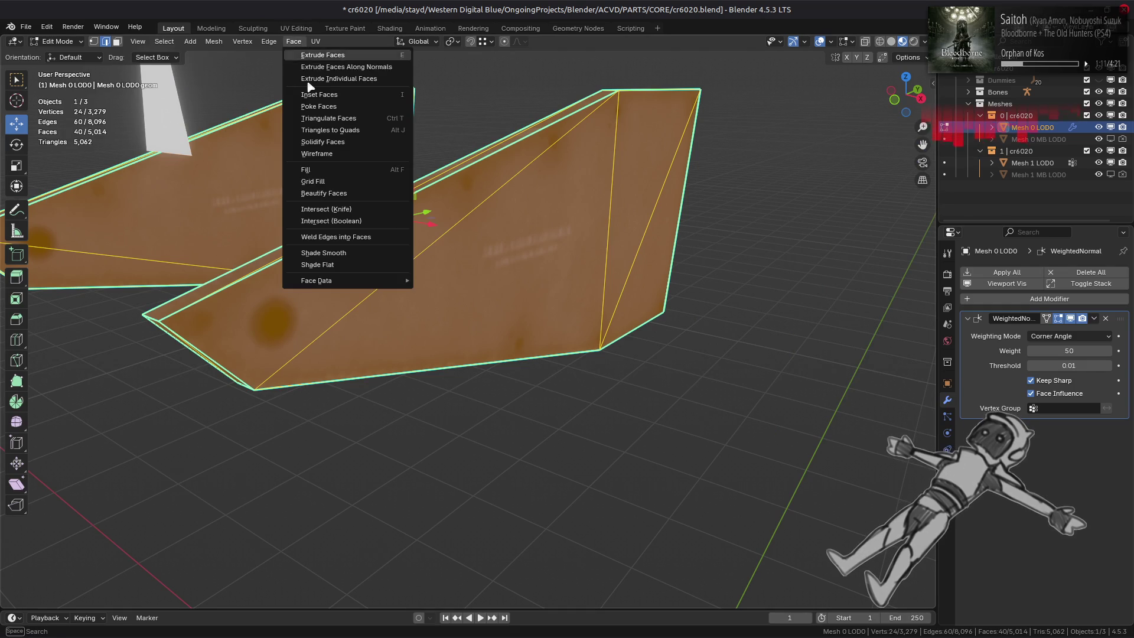
click(334, 194)
scroll(503, 263, down, 2)
key(alt+h)
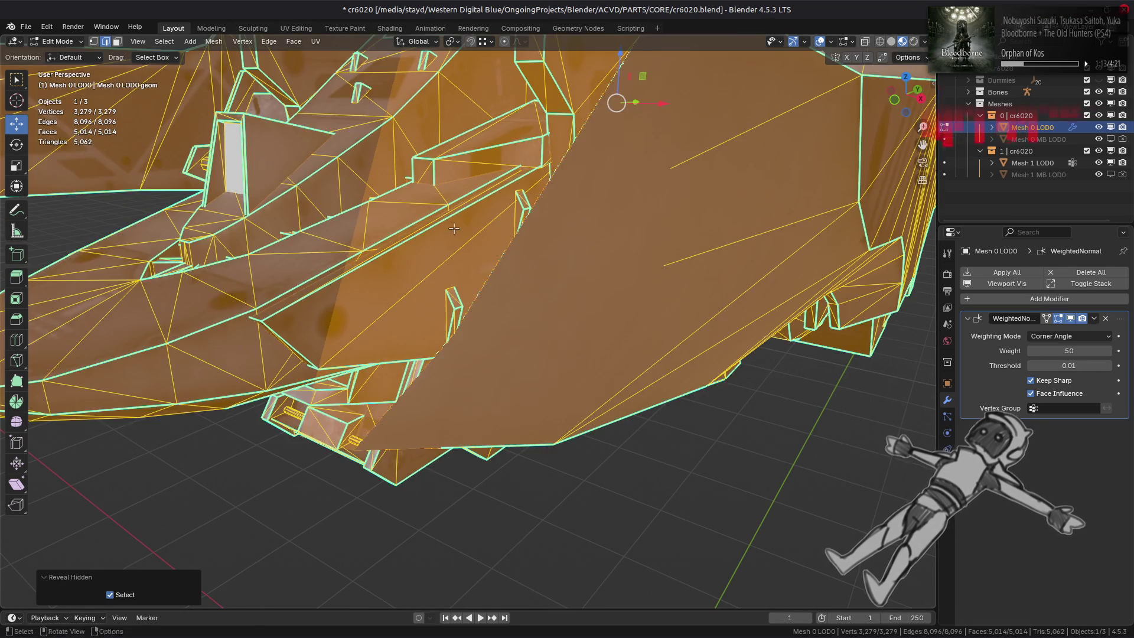
Step: Select and isolate the first connected wedge piece, then reveal the hidden geometry again
scroll(504, 263, up, 1)
key(3)
key(alt+a)
mouse_move(504, 263)
middle_down()
mouse_move(520, 263)
mouse_move(504, 234)
mouse_move(422, 186)
middle_up()
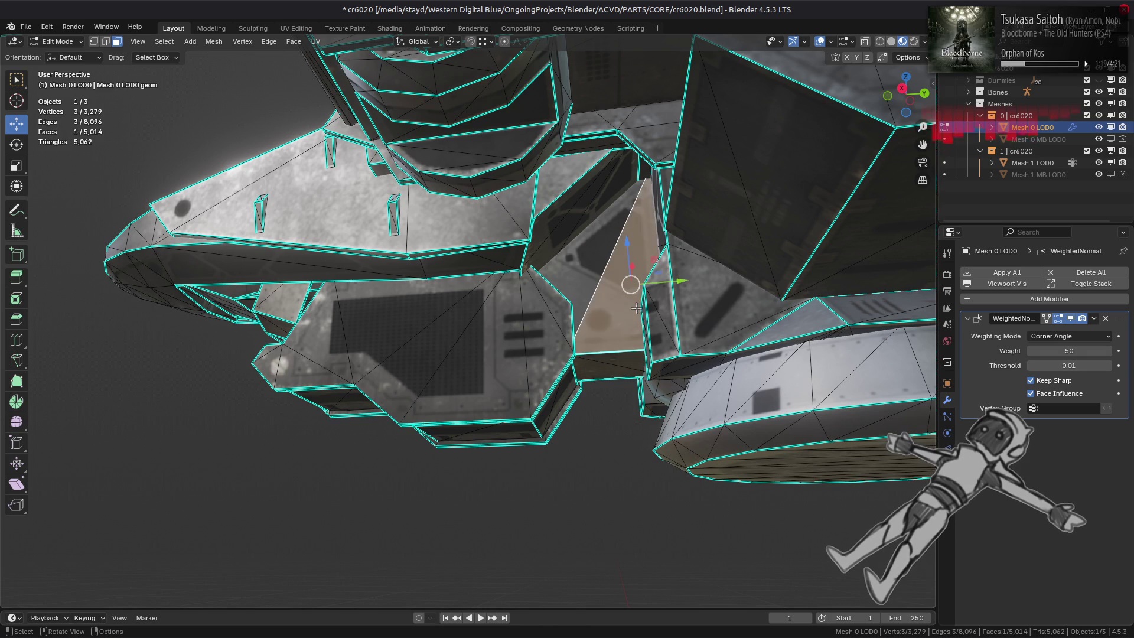
key(ctrl+l)
key(shift+h)
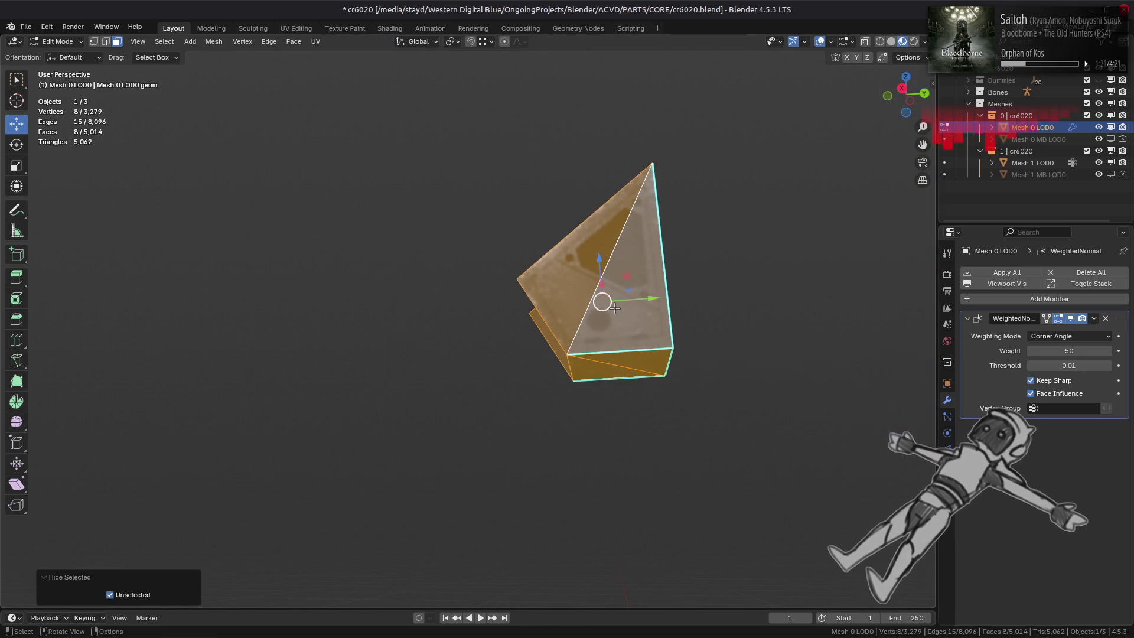
mouse_move(613, 309)
middle_down()
mouse_move(411, 246)
mouse_move(353, 274)
middle_up()
key(alt+h)
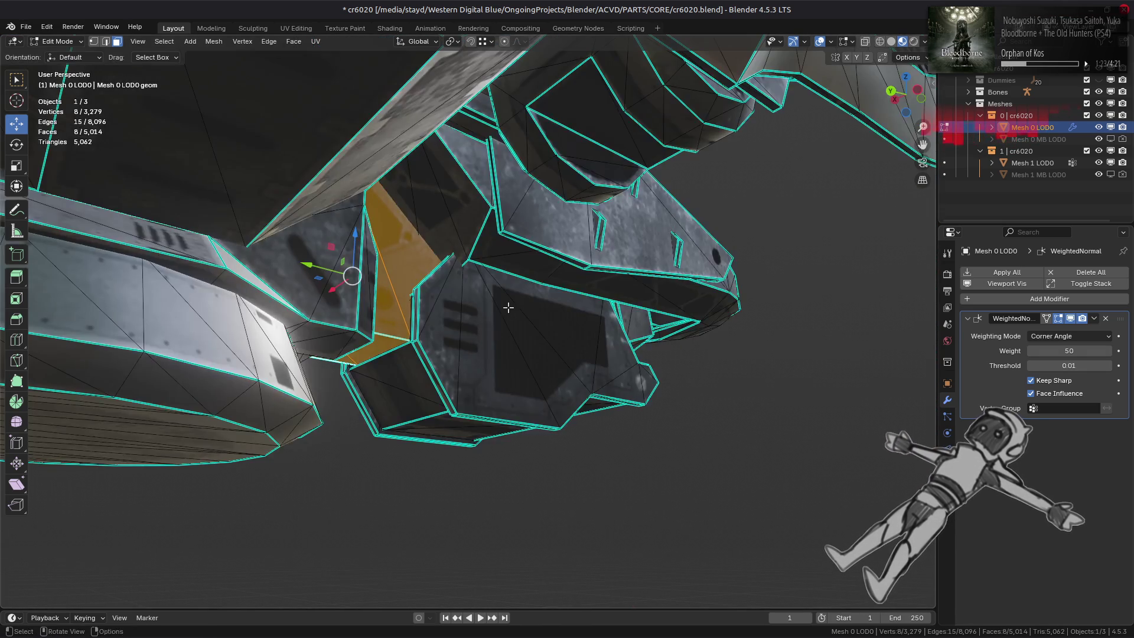
mouse_move(435, 296)
middle_down()
mouse_move(579, 305)
mouse_move(519, 302)
middle_up()
Step: Isolate the second small wedge and mark two of its edges sharp
click(384, 321)
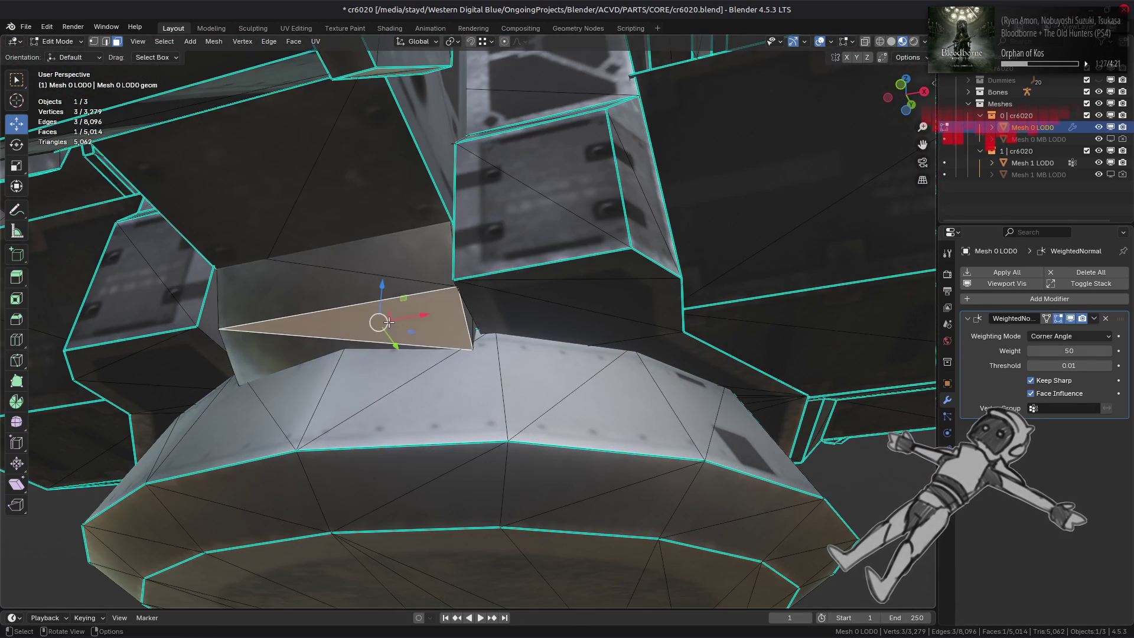
key(ctrl+l)
mouse_move(354, 304)
middle_down()
mouse_move(431, 299)
mouse_move(444, 322)
mouse_move(650, 392)
mouse_move(603, 446)
mouse_move(481, 387)
mouse_move(274, 399)
middle_up()
key(shift+h)
key(2)
alt+click(608, 413)
shift+click(271, 398)
right_click(414, 438)
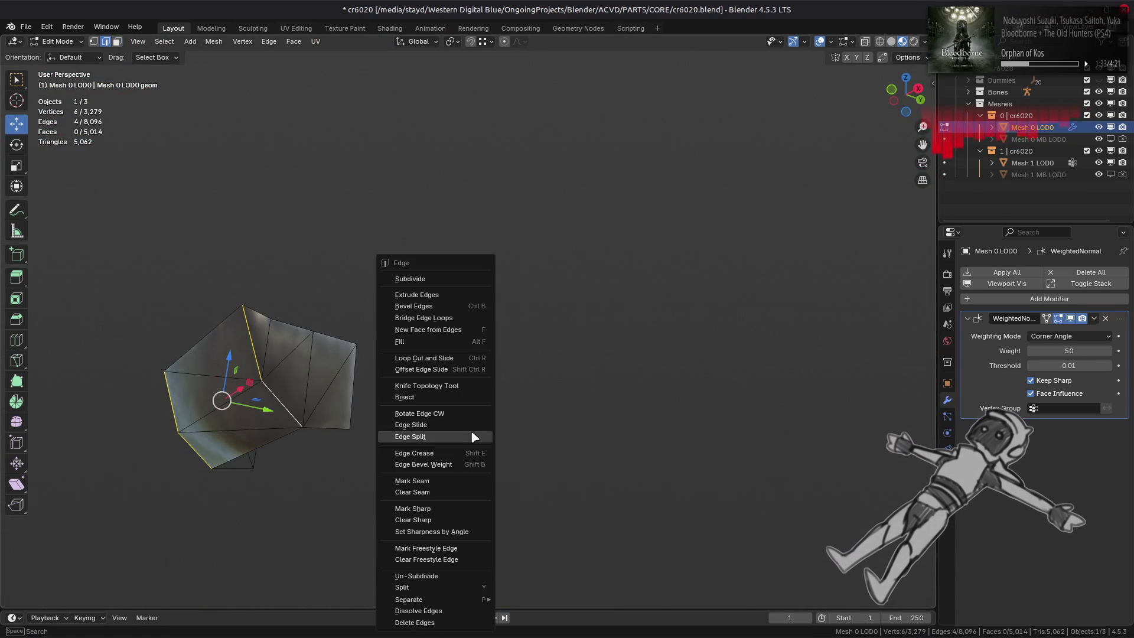
click(437, 511)
Step: Clear the edge selection, reveal all hidden geometry and return to Object Mode
click(455, 478)
mouse_move(456, 478)
middle_down()
mouse_move(388, 390)
mouse_move(470, 393)
mouse_move(530, 412)
middle_up()
key(alt+h)
key(Tab)
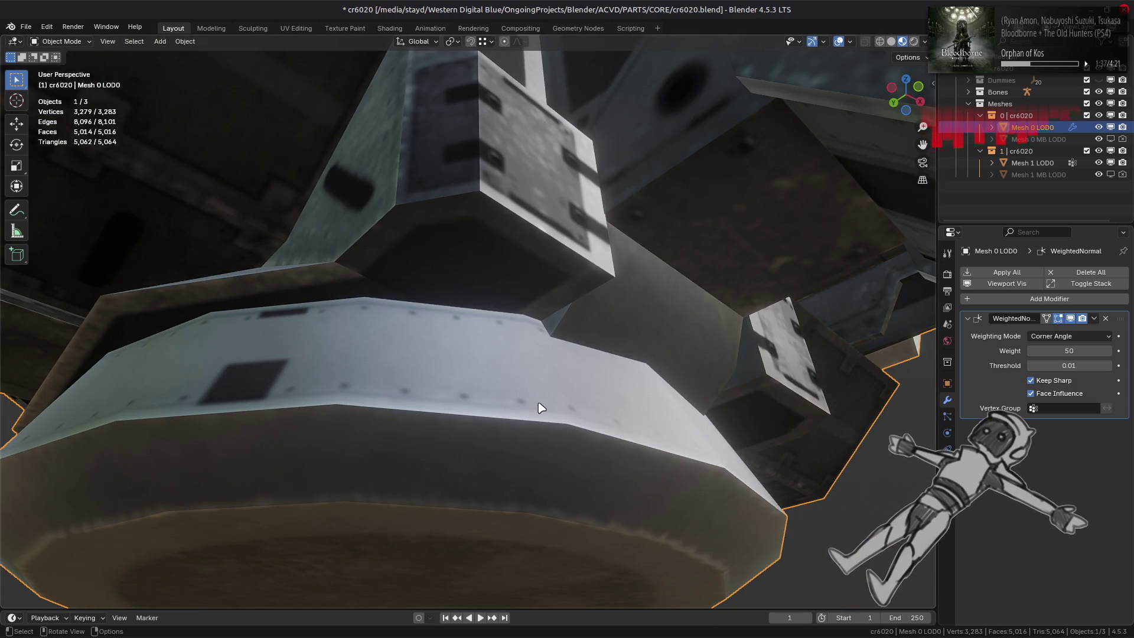
key(Tab)
key(alt+h)
key(alt+a)
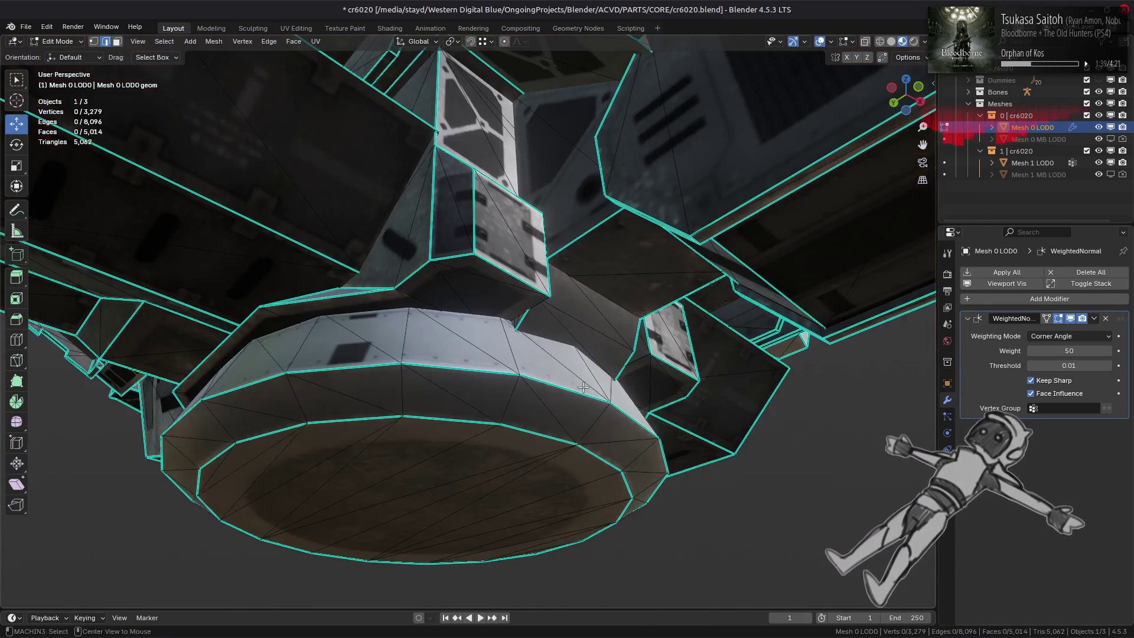
mouse_move(583, 388)
middle_down()
mouse_move(590, 423)
mouse_move(478, 358)
mouse_move(435, 410)
mouse_move(394, 358)
mouse_move(352, 393)
mouse_move(504, 377)
mouse_move(527, 410)
mouse_move(556, 404)
mouse_move(437, 401)
mouse_move(466, 397)
middle_up()
key(Tab)
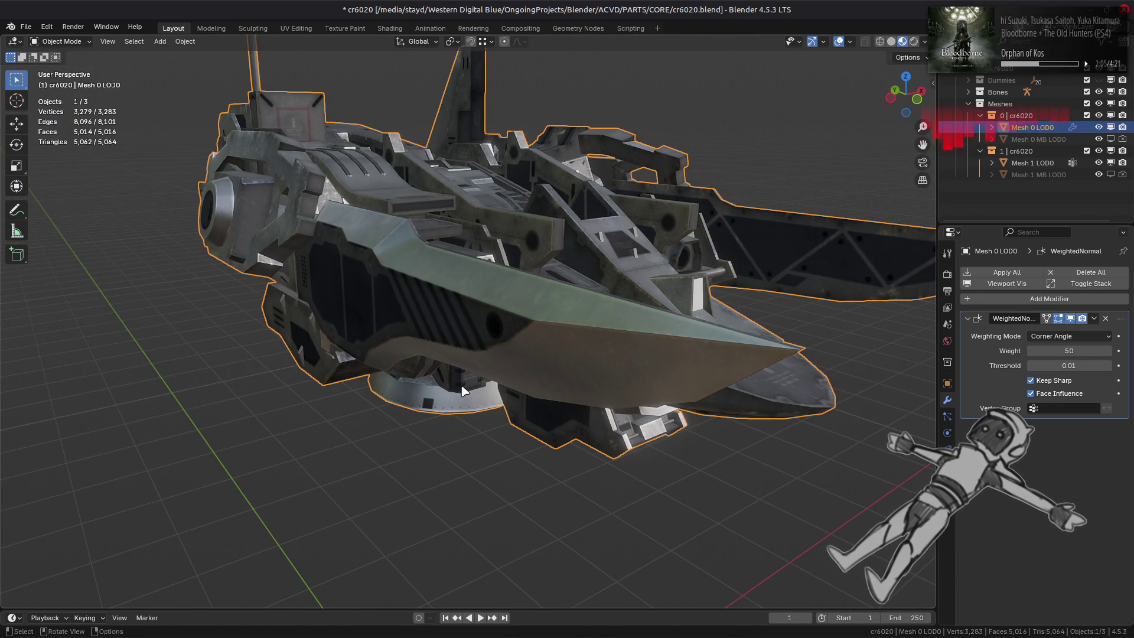
mouse_move(521, 346)
middle_down()
mouse_move(541, 352)
mouse_move(367, 326)
middle_up()
Step: Deselect the ship and save cr6020.blend
scroll(477, 325, up, 5)
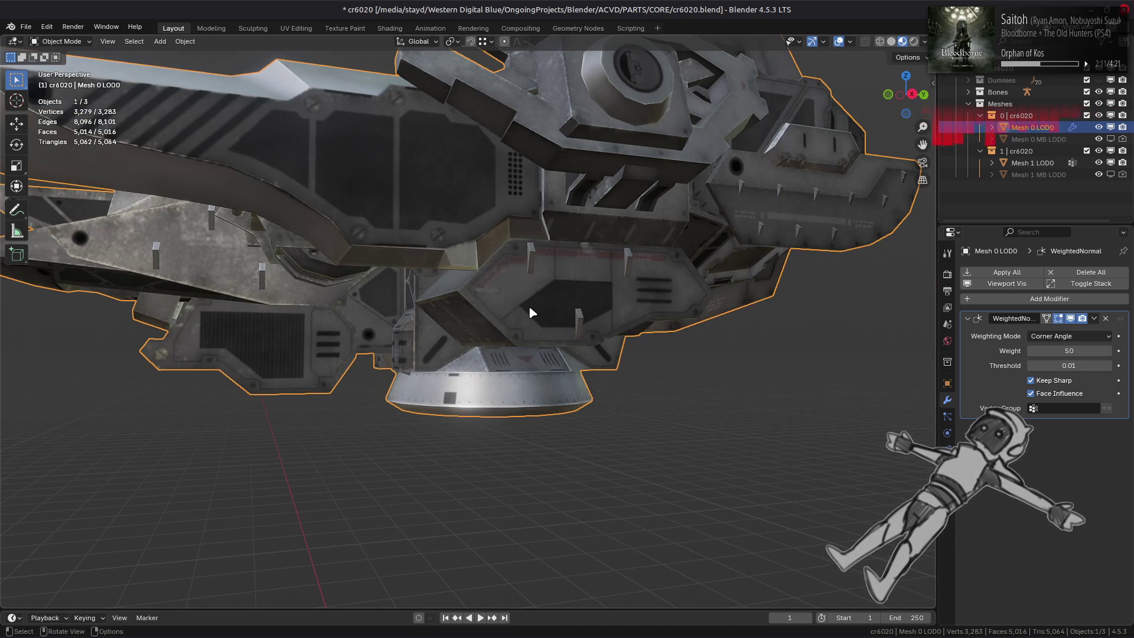
key(alt+a)
middle_drag(532, 312, 519, 306)
key(ctrl+s)
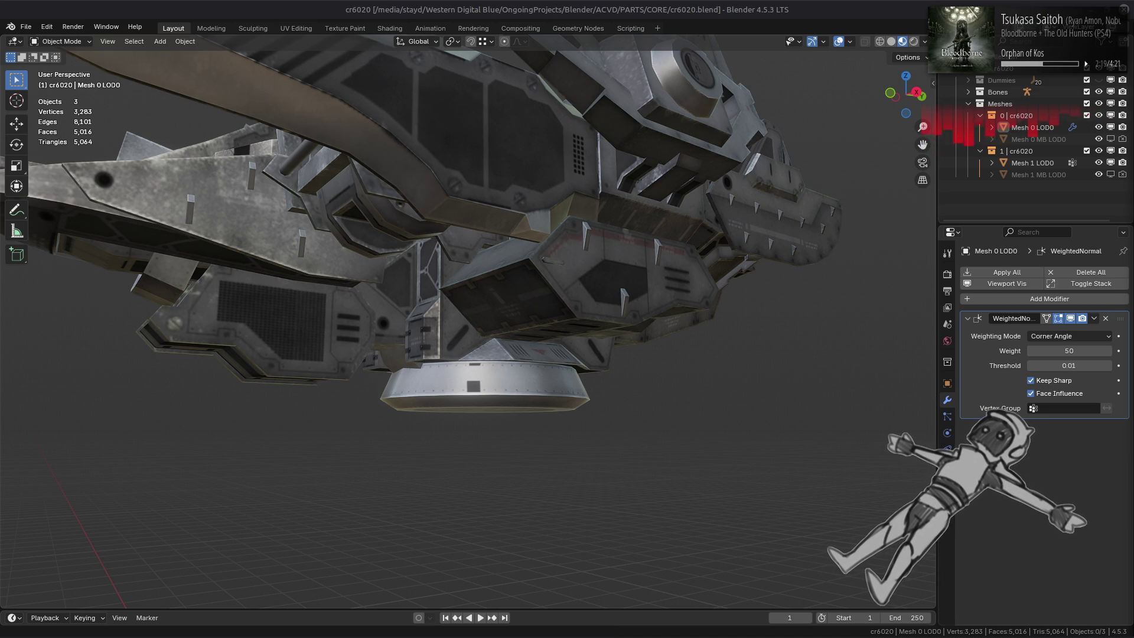
Step: Inspect the ship's shading, sides and underside in Edit and Object Mode, ending in Object Mode
mouse_move(555, 177)
middle_down()
mouse_move(568, 217)
mouse_move(466, 300)
mouse_move(479, 289)
mouse_move(316, 277)
mouse_move(531, 299)
mouse_move(500, 294)
middle_up()
key(Tab)
key(Tab)
key(alt+a)
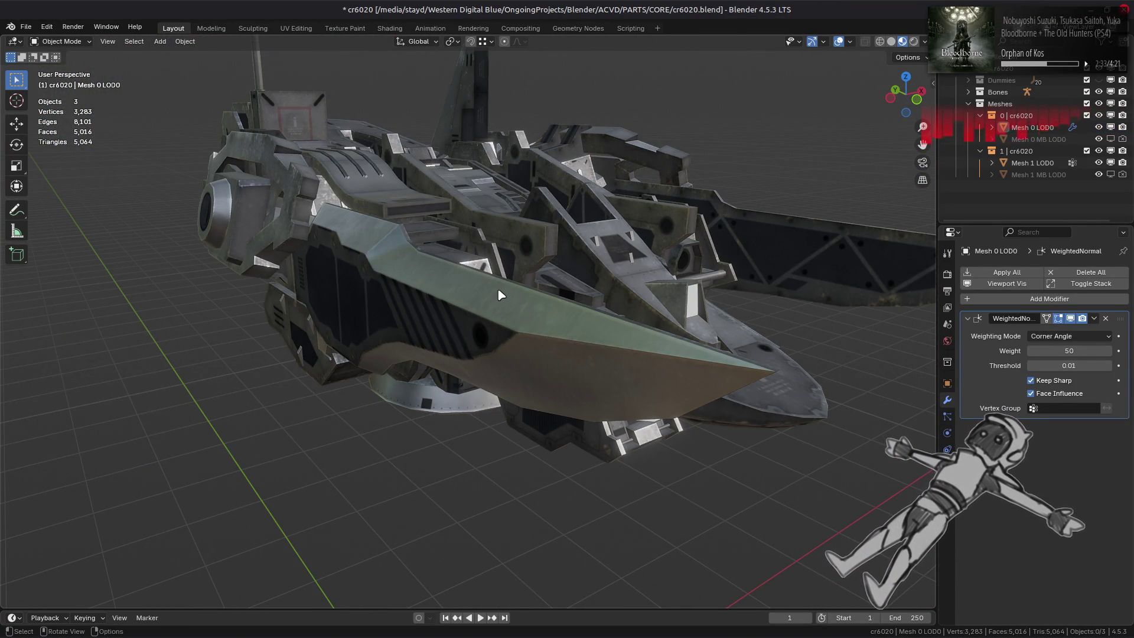
mouse_move(599, 312)
middle_down()
mouse_move(508, 318)
mouse_move(469, 270)
mouse_move(517, 287)
mouse_move(493, 291)
middle_up()
scroll(494, 291, up, 5)
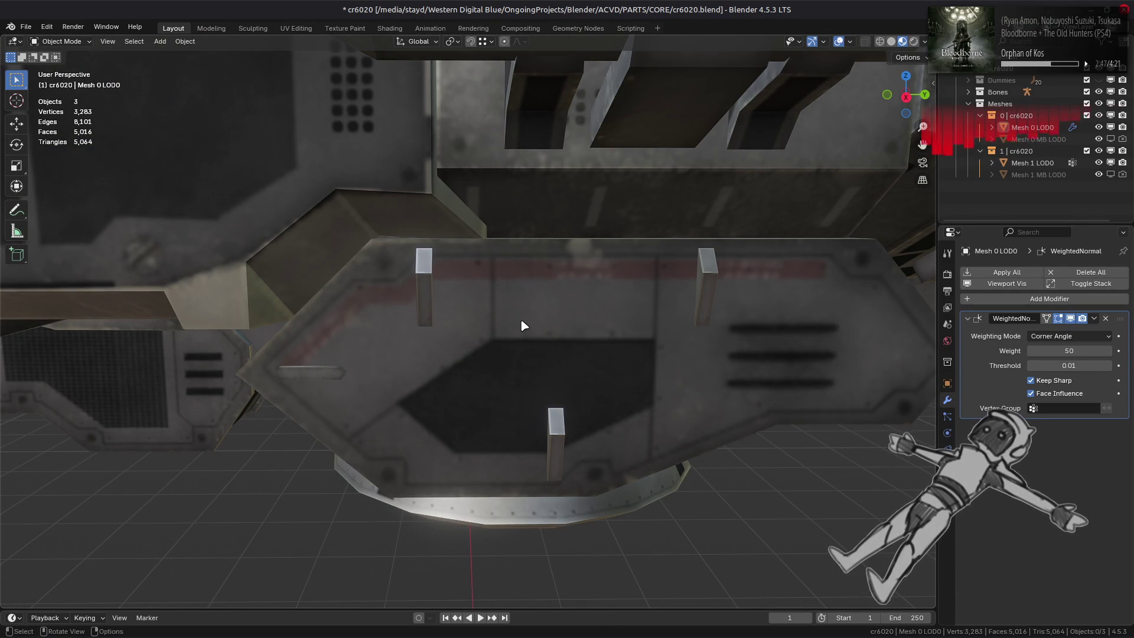
mouse_move(521, 325)
middle_down()
mouse_move(492, 306)
mouse_move(533, 332)
mouse_move(486, 337)
mouse_move(461, 322)
mouse_move(486, 352)
mouse_move(454, 346)
mouse_move(439, 293)
middle_up()
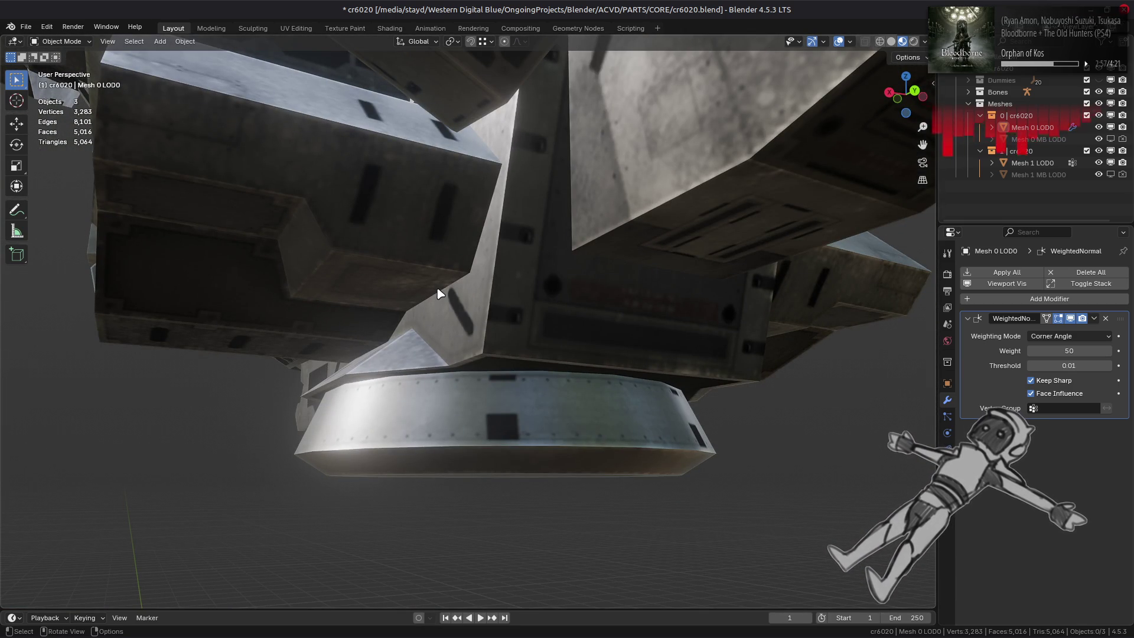
key(Tab)
mouse_move(437, 287)
middle_down()
mouse_move(544, 327)
mouse_move(511, 392)
mouse_move(458, 392)
mouse_move(474, 355)
middle_up()
scroll(544, 326, down, 5)
key(Tab)
key(Tab)
key(Tab)
mouse_move(610, 347)
middle_down()
mouse_move(504, 304)
mouse_move(563, 280)
mouse_move(618, 219)
middle_up()
Step: Compare Weighted Normal weighting Face Area & Angle, then set it back to Corner Angle
click(1061, 338)
click(1064, 376)
mouse_move(866, 345)
middle_down()
mouse_move(810, 347)
mouse_move(721, 388)
middle_up()
click(1063, 336)
click(1065, 365)
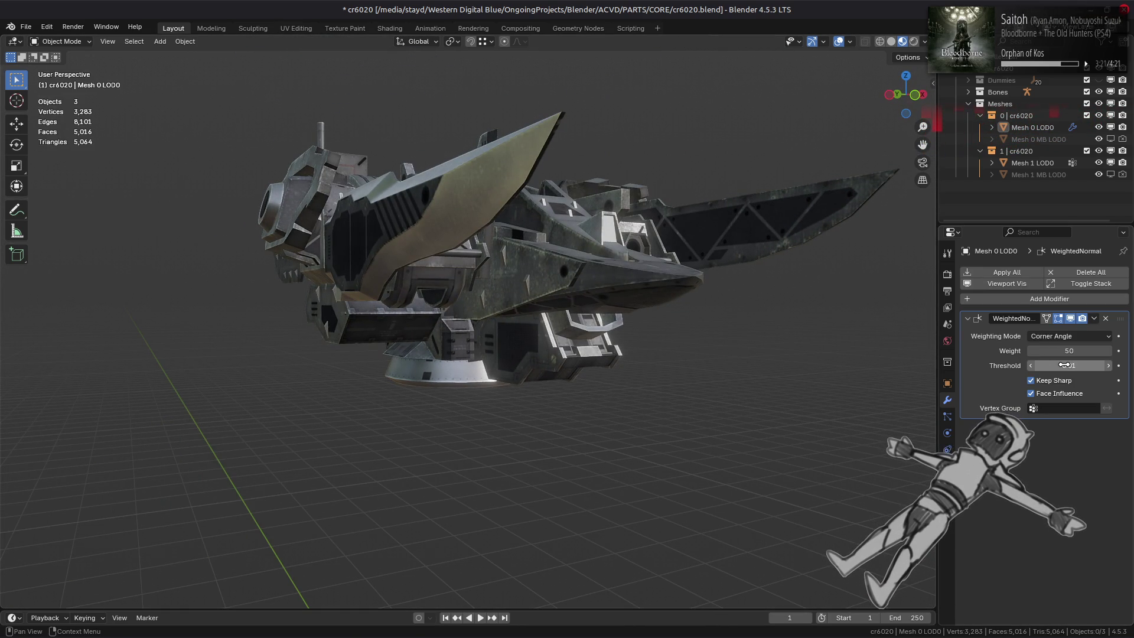
mouse_move(789, 322)
middle_down()
mouse_move(746, 325)
mouse_move(728, 338)
mouse_move(742, 324)
mouse_move(809, 319)
middle_up()
Step: In Render Properties, turn Shadows on then back off, and save cr6020.blend
click(947, 274)
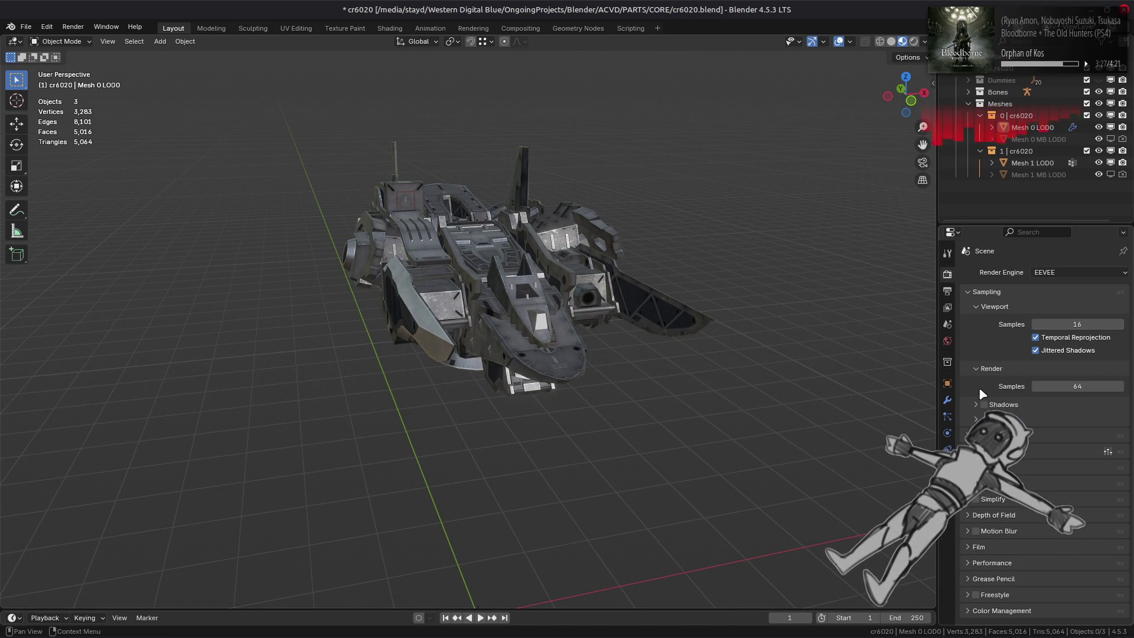
click(984, 404)
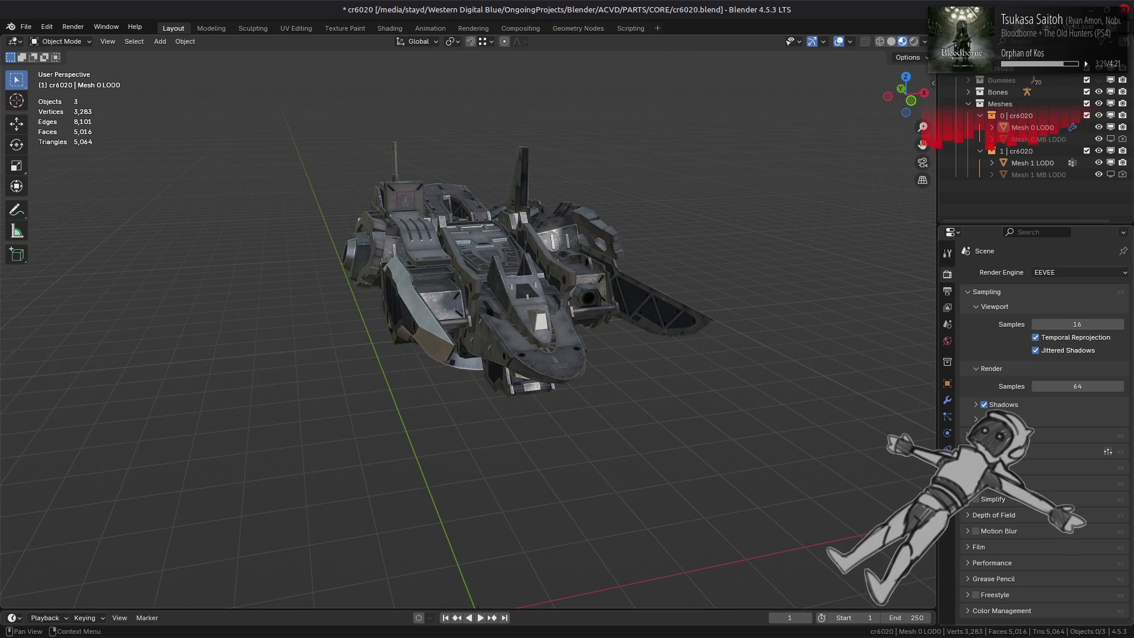
mouse_move(650, 363)
middle_down()
mouse_move(571, 359)
mouse_move(532, 325)
mouse_move(509, 271)
mouse_move(410, 283)
mouse_move(553, 325)
mouse_move(516, 325)
mouse_move(329, 388)
middle_up()
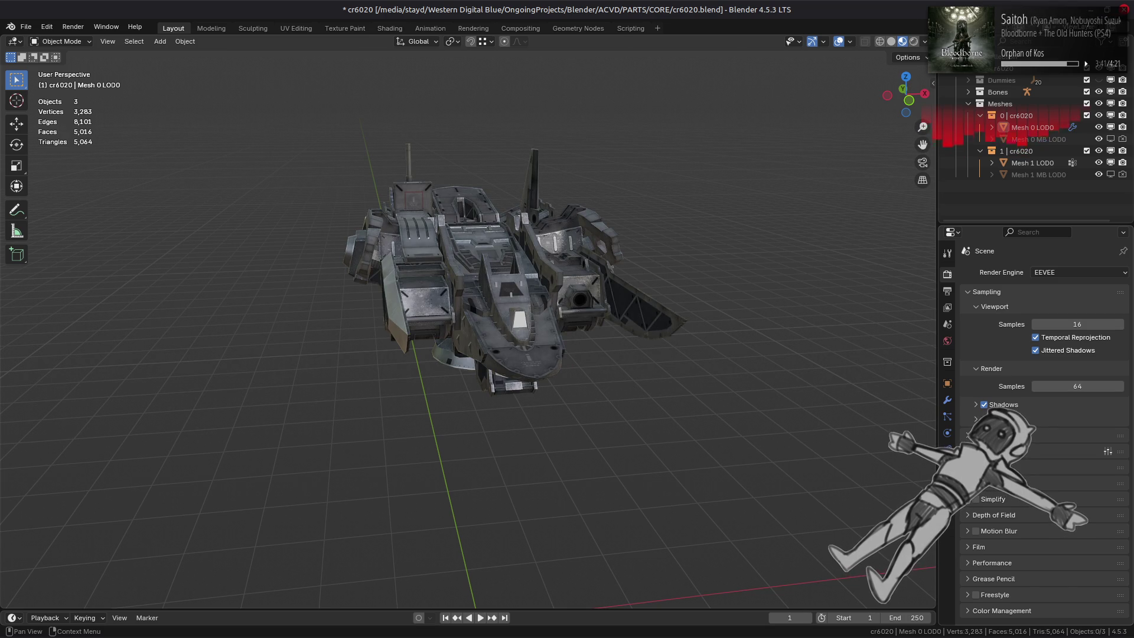
click(984, 404)
middle_drag(695, 392, 505, 291)
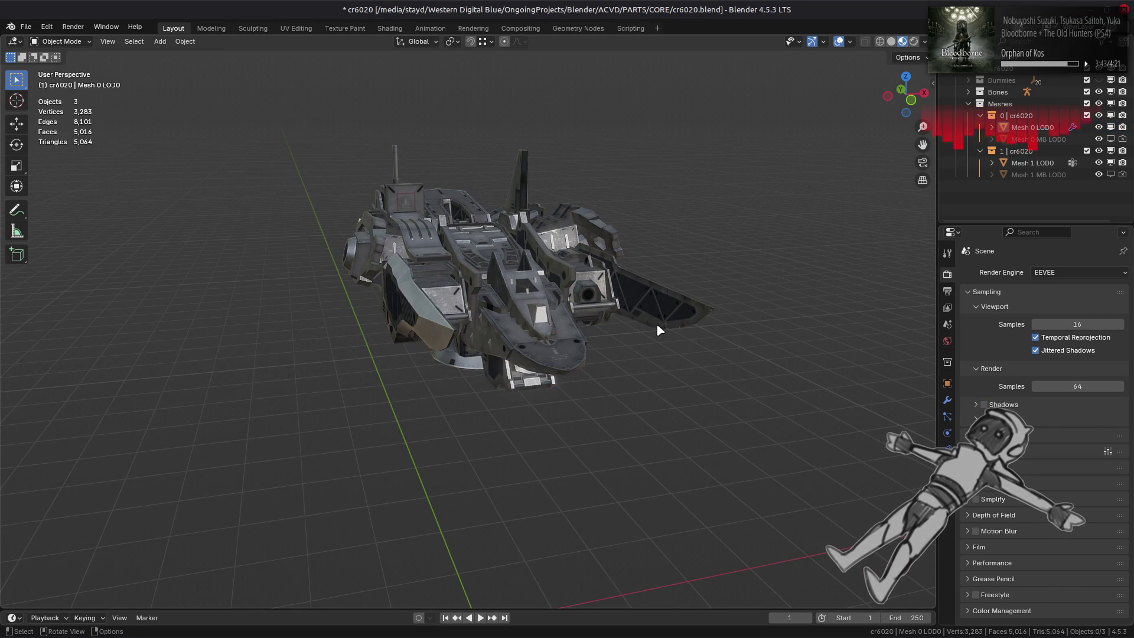
key(ctrl+s)
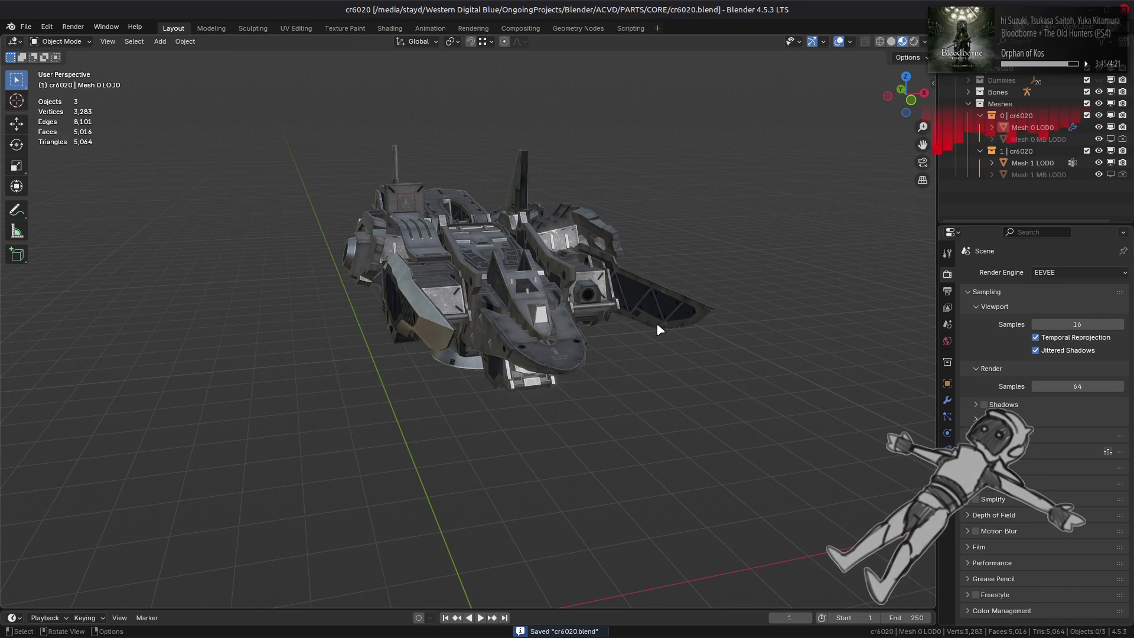